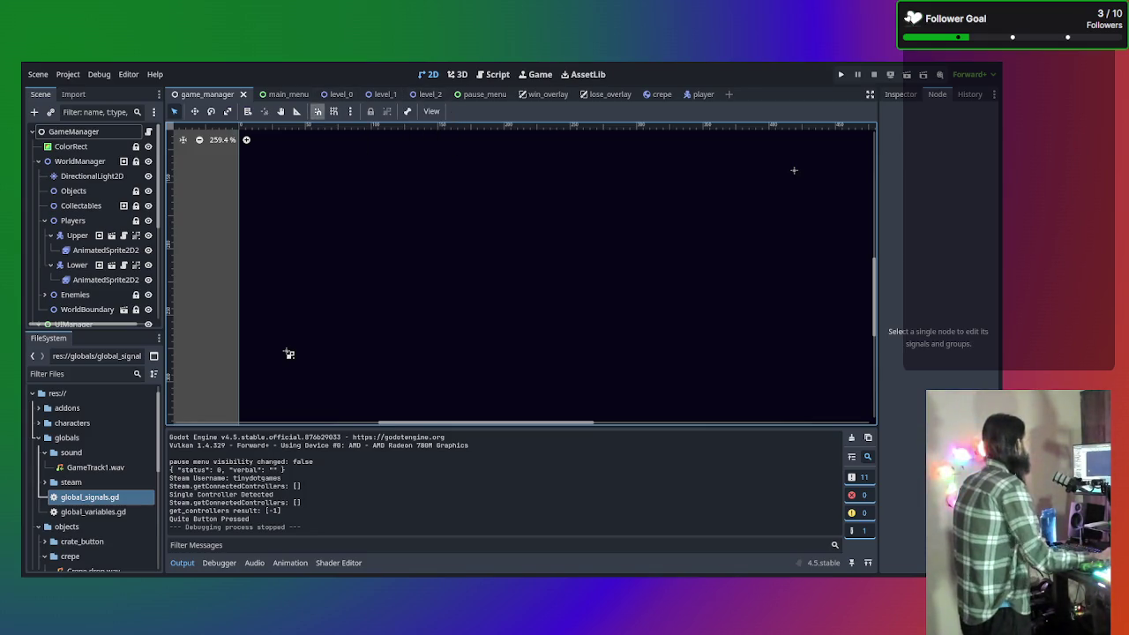
Switch to the main_menu scene and open game_manager.gd in the Script workspace
{"action": "left_click", "coordinate": [276, 94]}
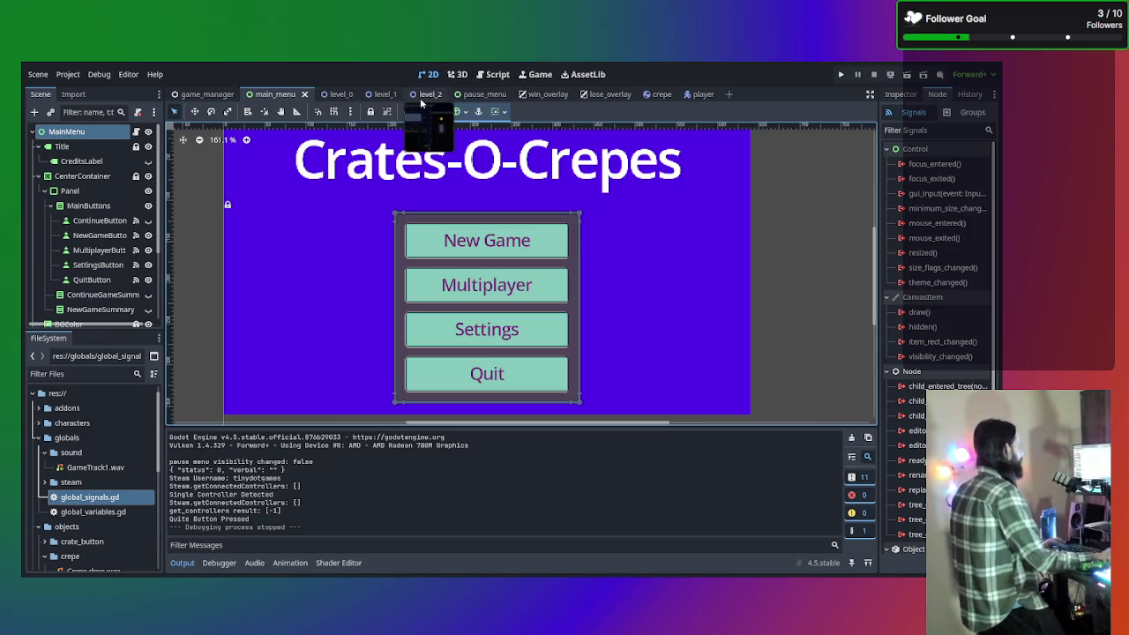
{"action": "left_click", "coordinate": [494, 74]}
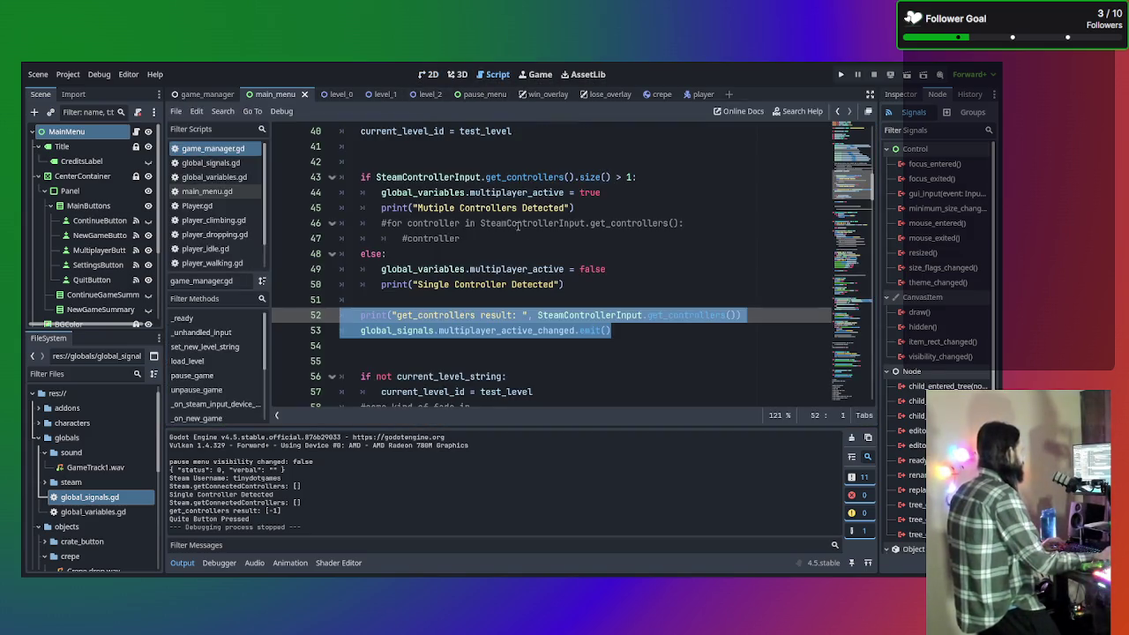
{"action": "left_click", "coordinate": [561, 253]}
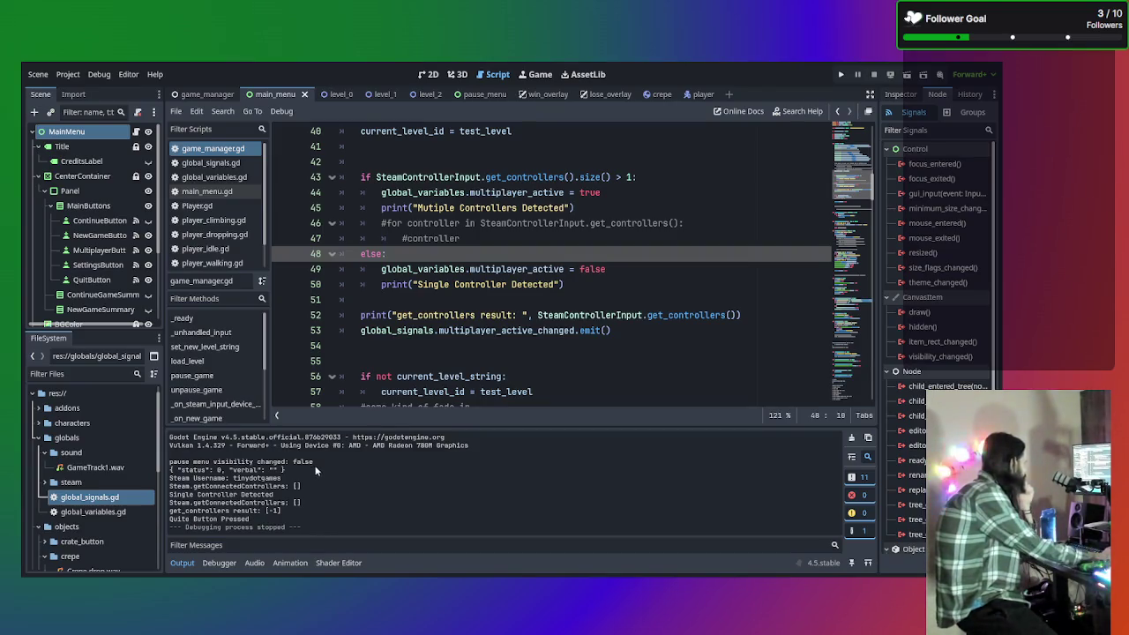
Scroll to the controller-count check around lines 40–58, then start filtering the output log
{"action": "scroll", "coordinate": [460, 330], "scroll_direction": "up", "scroll_amount": 6}
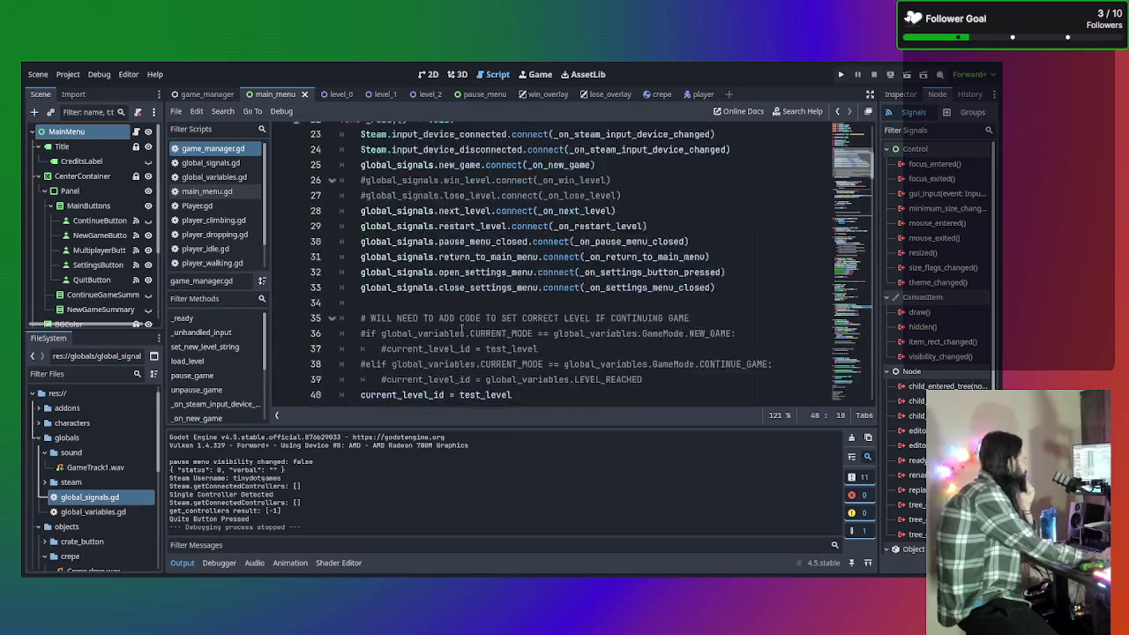
{"action": "scroll", "coordinate": [460, 330], "scroll_direction": "up", "scroll_amount": 6}
{"action": "scroll", "coordinate": [435, 319], "scroll_direction": "up", "scroll_amount": 1}
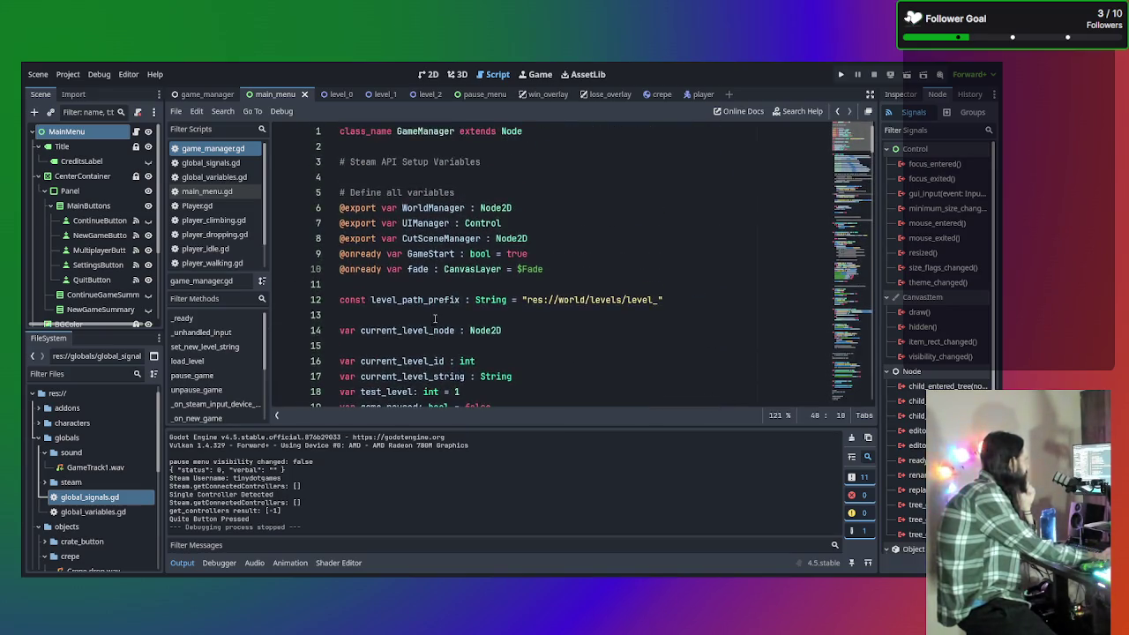
{"action": "scroll", "coordinate": [435, 317], "scroll_direction": "down", "scroll_amount": 6}
{"action": "scroll", "coordinate": [435, 317], "scroll_direction": "down", "scroll_amount": 7}
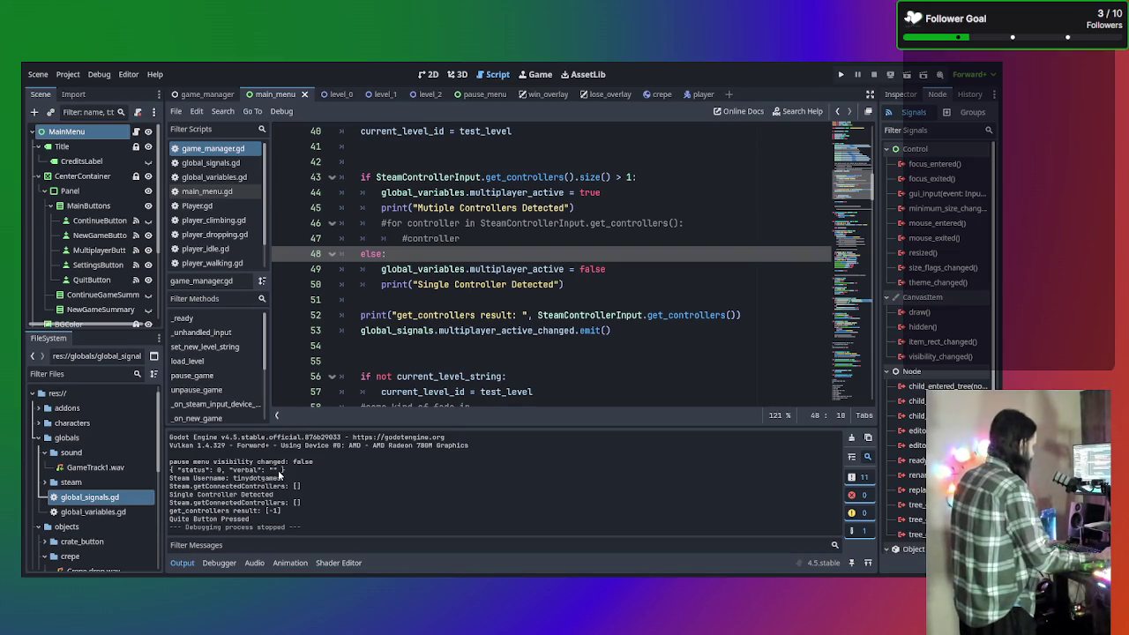
{"action": "key", "text": "ctrl+f"}
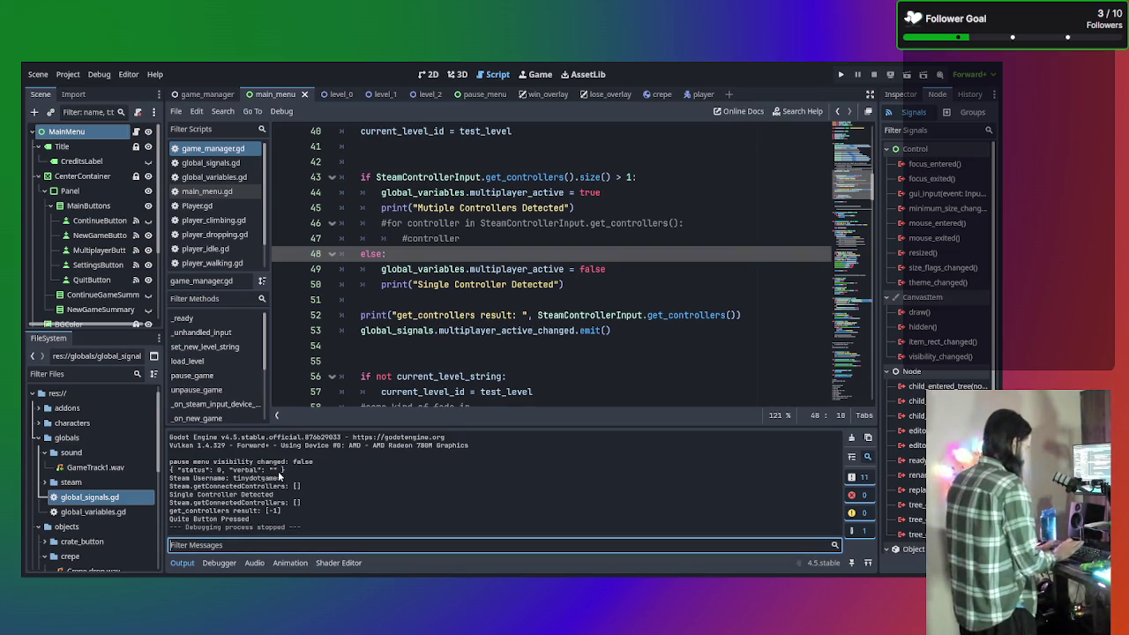
Filter the output for 'verbal', paste the Steam store link at line 52, and search the script for 'verbal'
{"action": "type", "text": "verbal"}
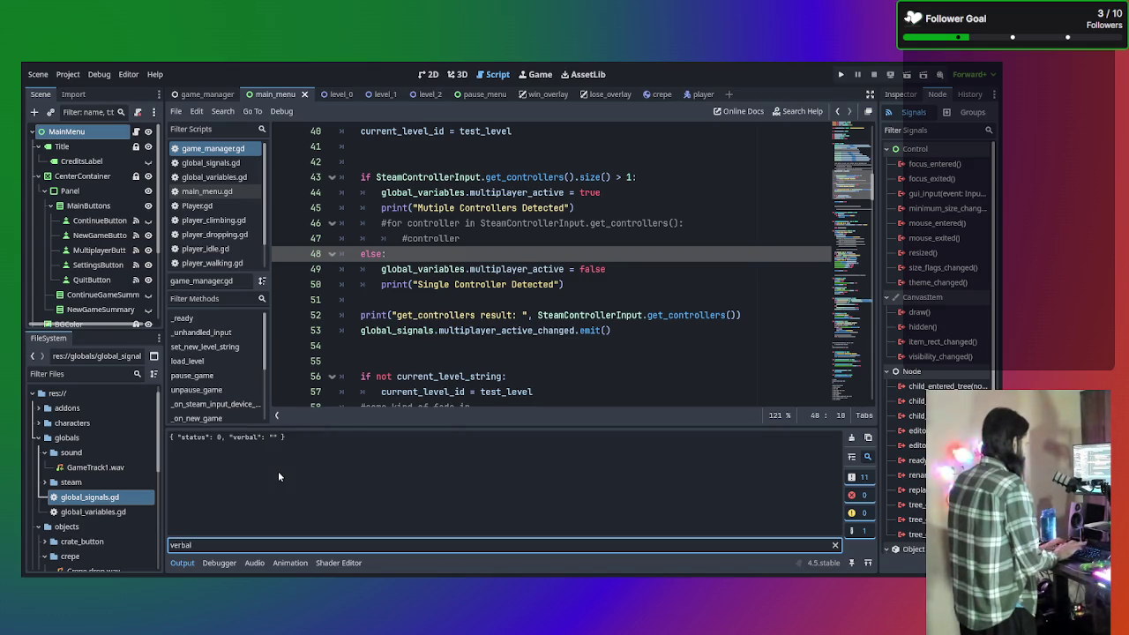
{"action": "left_click", "coordinate": [512, 315]}
{"action": "type", "text": "https://store.steampowered.com/app/4343500/Radical_Crepe_Smuggling_Game/"}
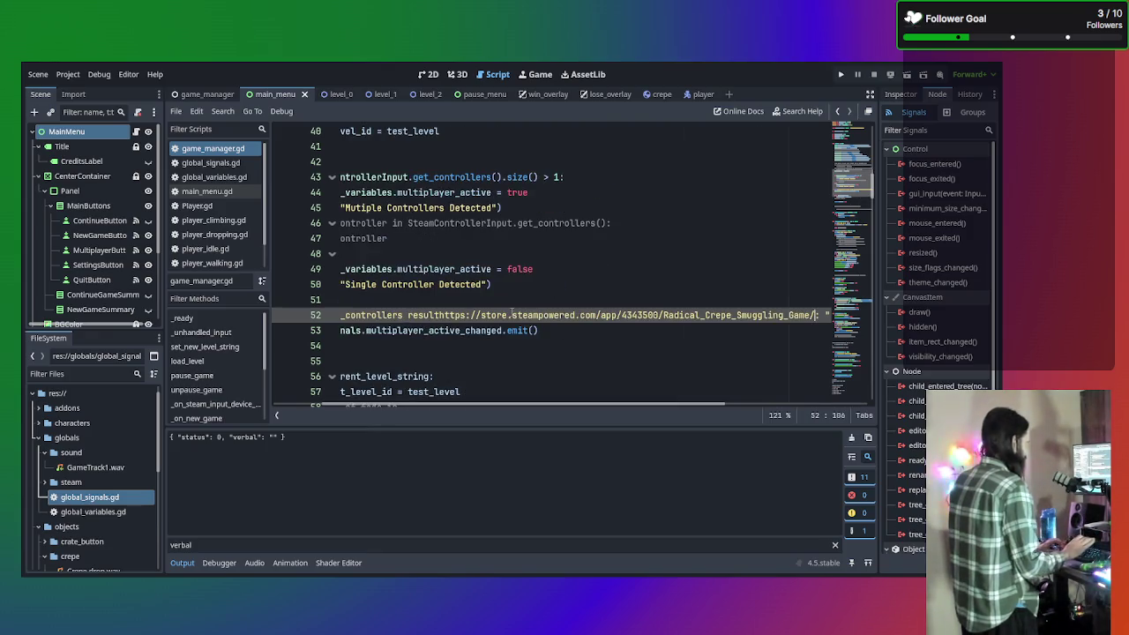
{"action": "key", "text": "ctrl+f"}
{"action": "type", "text": "verbal"}
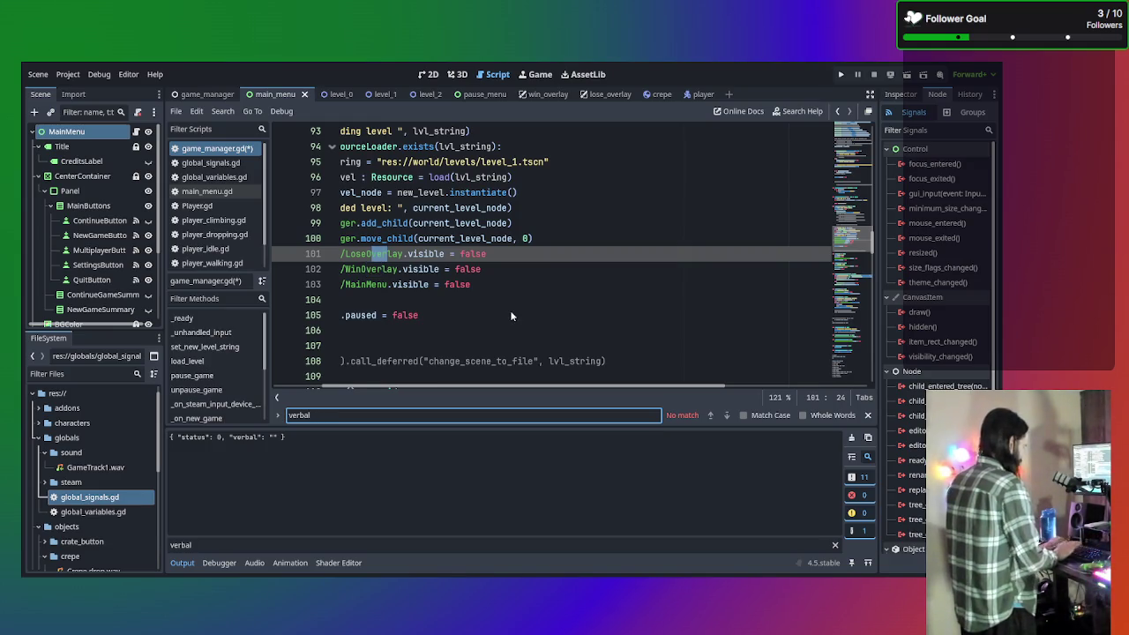
Search all project files for 'verbal', find no matches, and close the results
{"action": "key", "text": "ctrl+shift+f"}
{"action": "key", "text": "Return"}
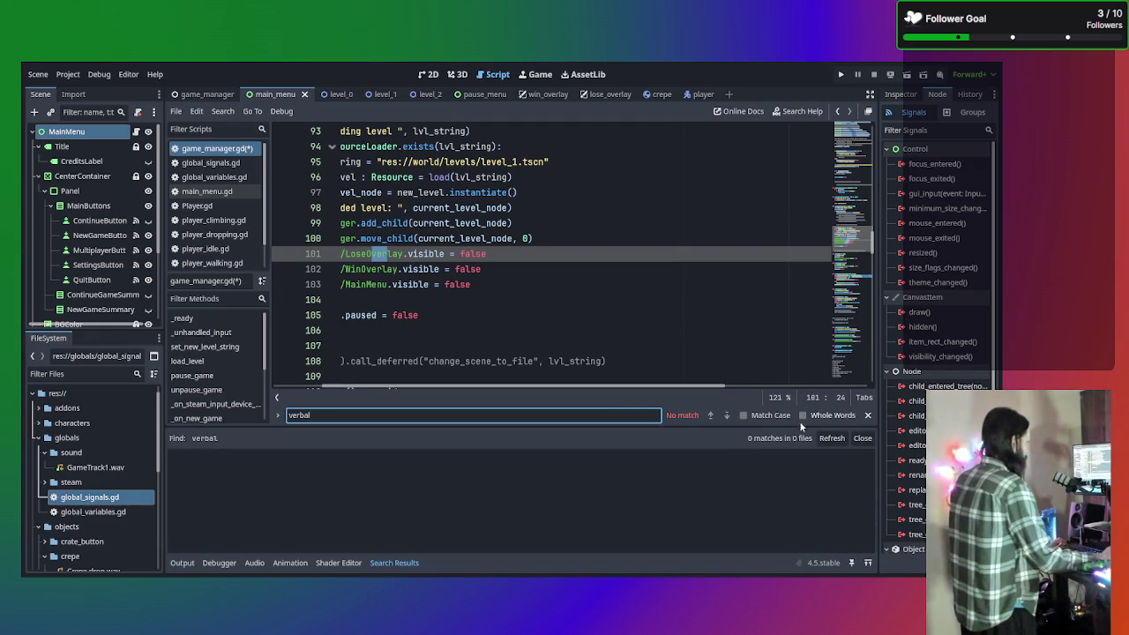
{"action": "left_click", "coordinate": [853, 444]}
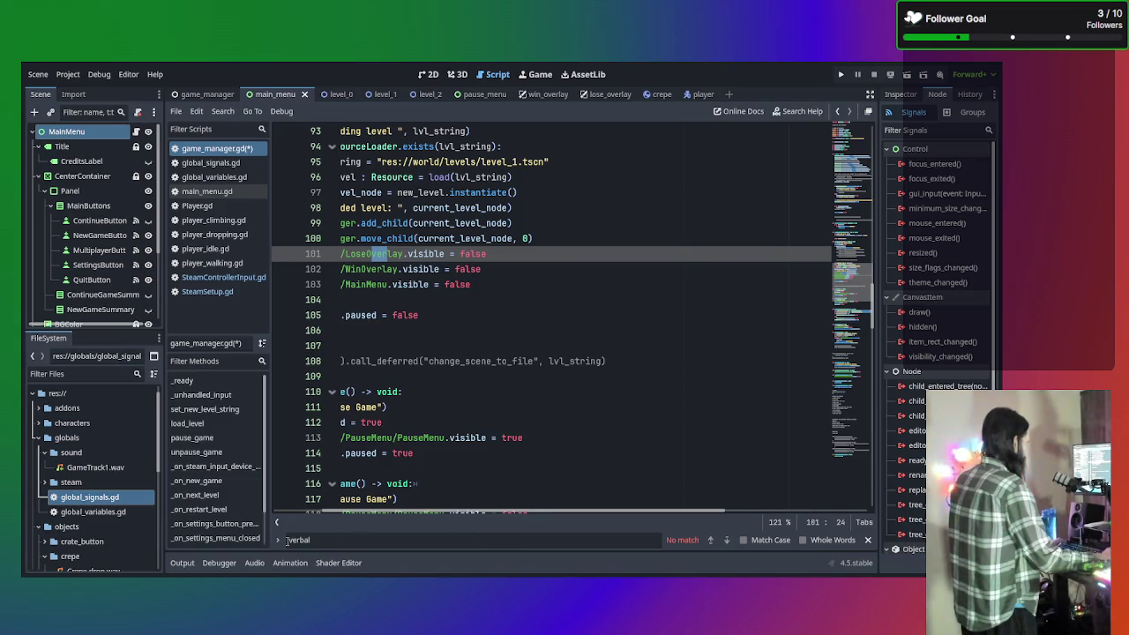
Close the script find bar and clear the Output filter so the full log shows
{"action": "left_click", "coordinate": [182, 562]}
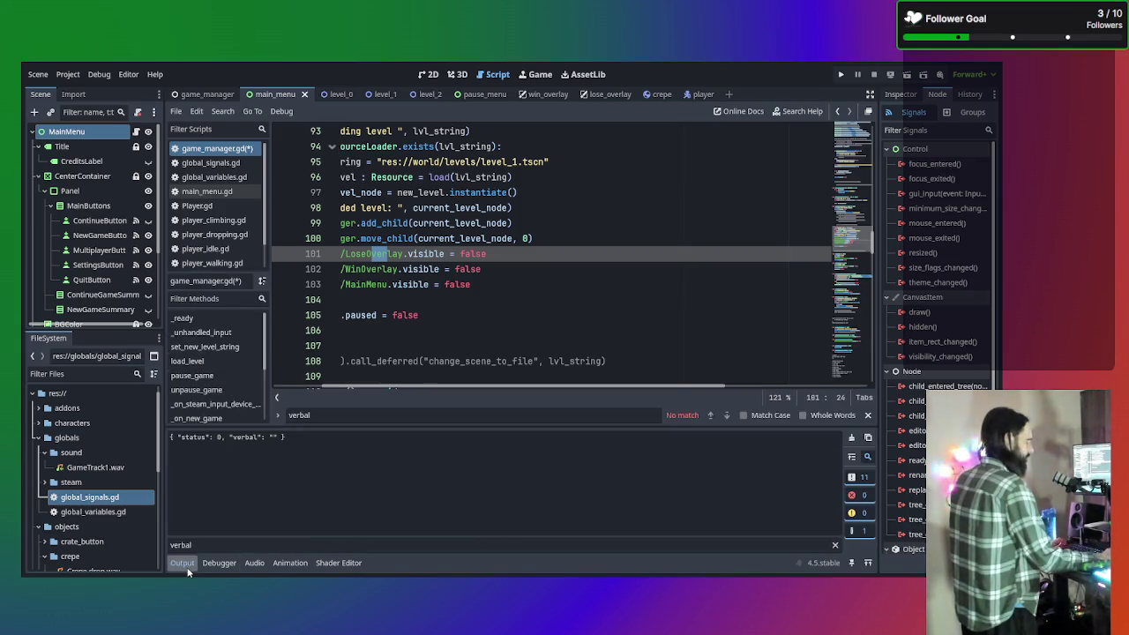
{"action": "left_click", "coordinate": [867, 415]}
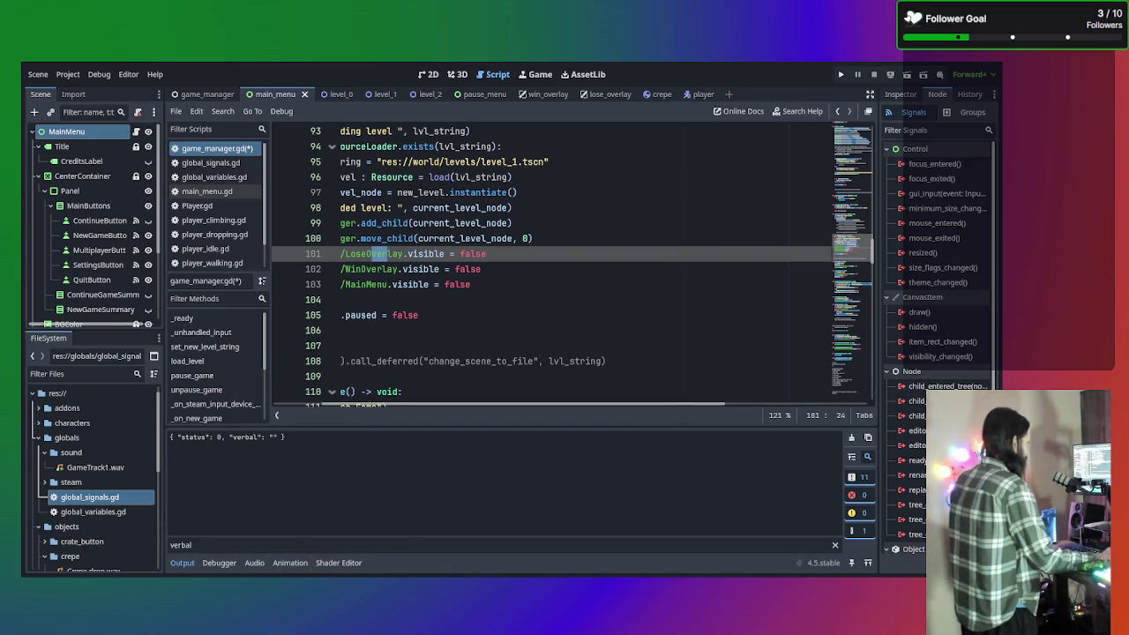
{"action": "left_click", "coordinate": [557, 545]}
{"action": "key", "text": "BackSpace"}
{"action": "key", "text": "BackSpace"}
{"action": "key", "text": "BackSpace"}
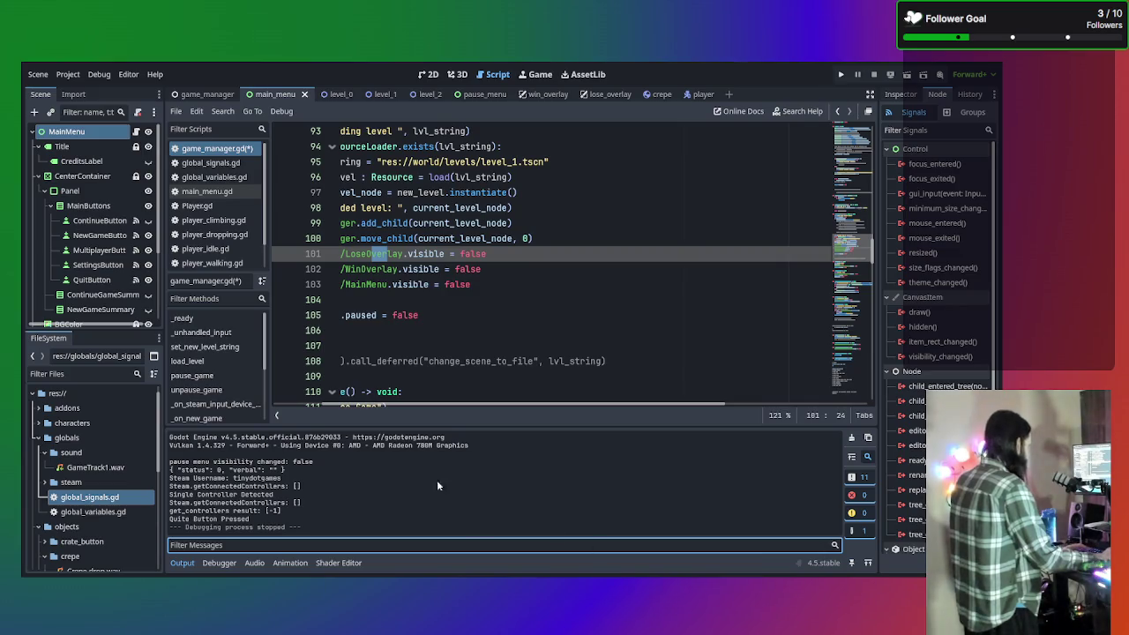
{"action": "left_click_drag", "start_coordinate": [282, 477], "coordinate": [154, 478]}
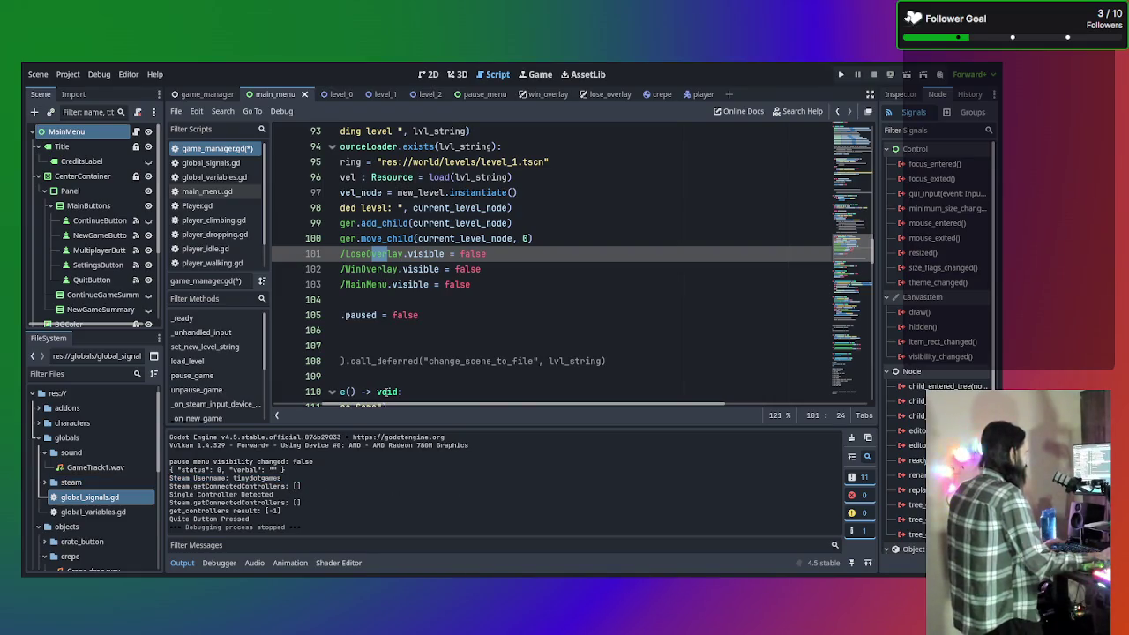
{"action": "left_click", "coordinate": [256, 390]}
{"action": "left_click", "coordinate": [400, 331]}
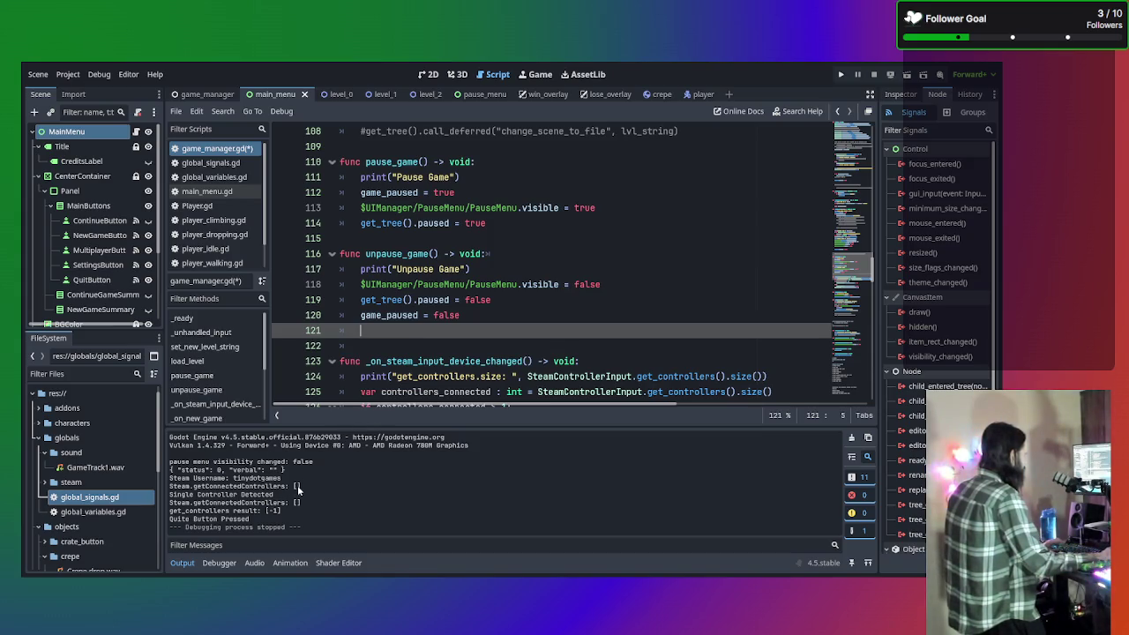
{"action": "scroll", "coordinate": [477, 330], "scroll_direction": "down", "scroll_amount": 1}
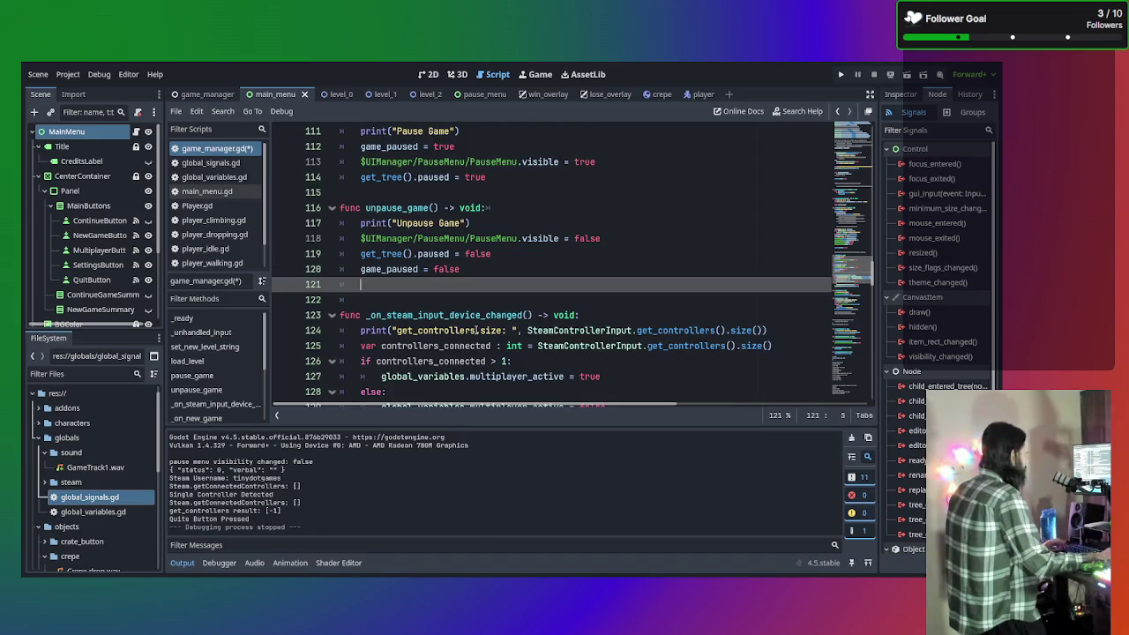
{"action": "scroll", "coordinate": [476, 330], "scroll_direction": "down", "scroll_amount": 2}
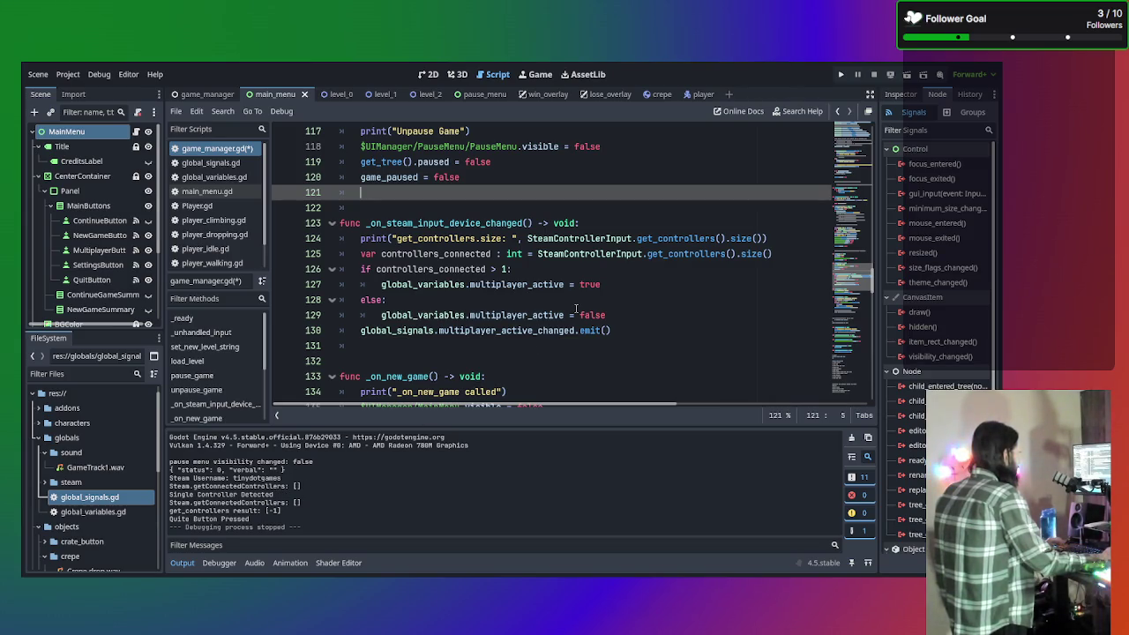
{"action": "left_click", "coordinate": [507, 346]}
{"action": "scroll", "coordinate": [406, 346], "scroll_direction": "down", "scroll_amount": 3}
{"action": "scroll", "coordinate": [467, 318], "scroll_direction": "up", "scroll_amount": 6}
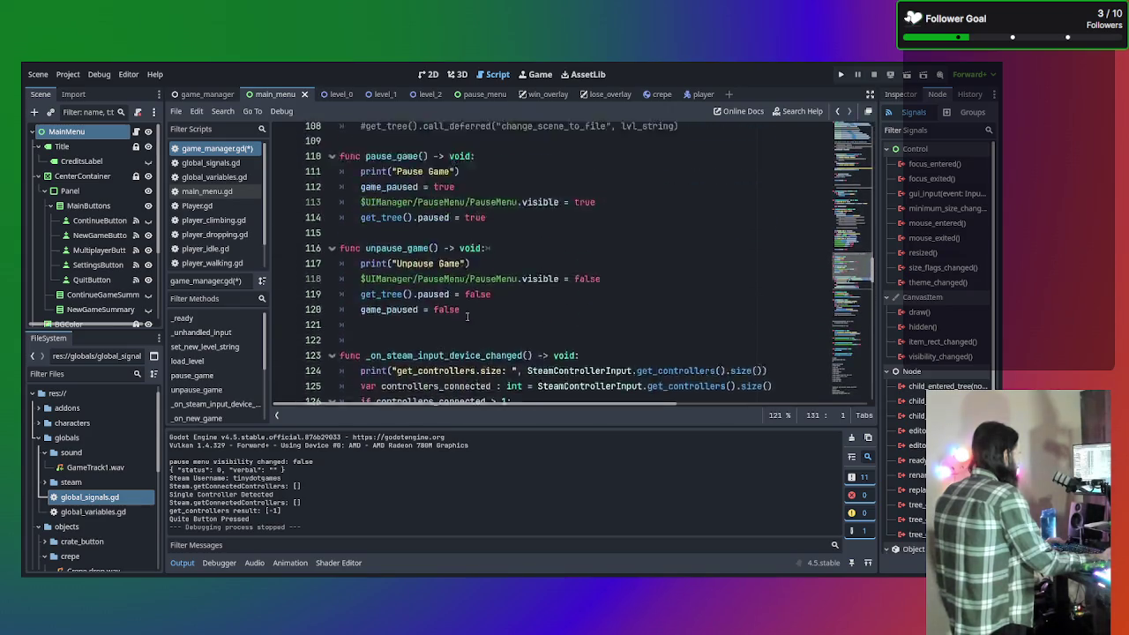
{"action": "scroll", "coordinate": [467, 317], "scroll_direction": "up", "scroll_amount": 4}
{"action": "scroll", "coordinate": [467, 317], "scroll_direction": "down", "scroll_amount": 3}
{"action": "left_click_drag", "start_coordinate": [460, 361], "coordinate": [289, 359]}
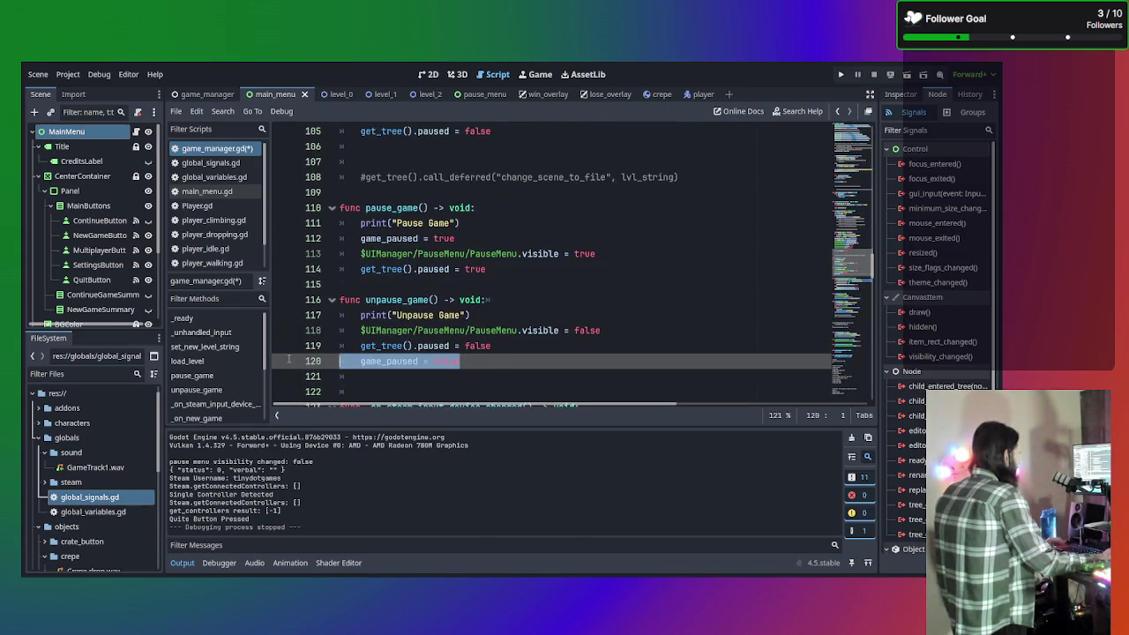
{"action": "left_click", "coordinate": [501, 362]}
{"action": "scroll", "coordinate": [501, 364], "scroll_direction": "down", "scroll_amount": 3}
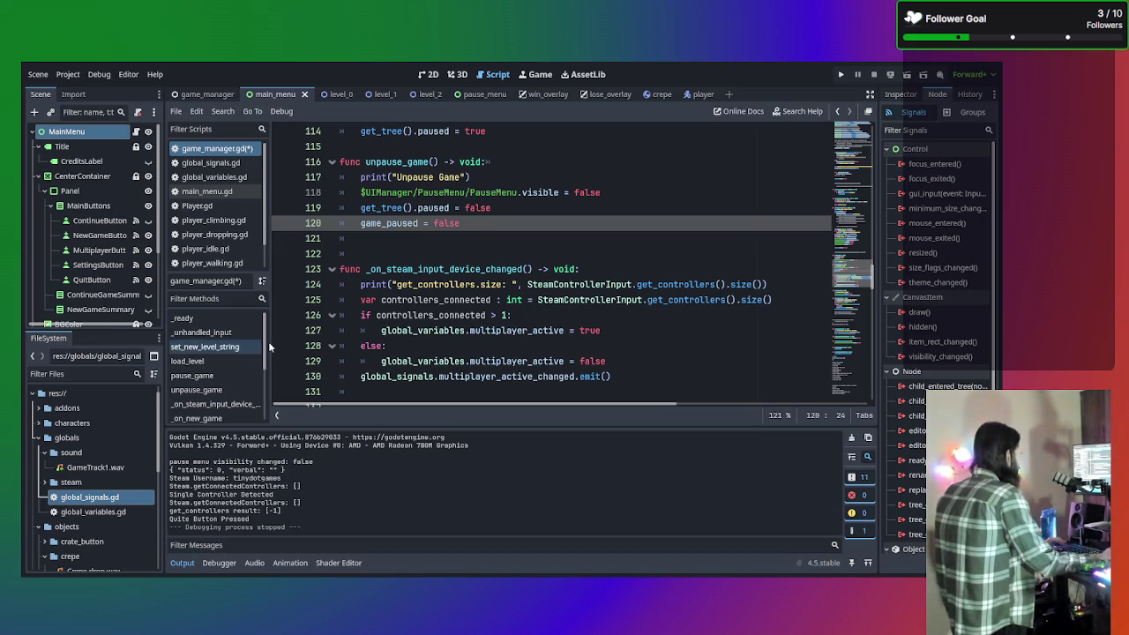
{"action": "scroll", "coordinate": [476, 307], "scroll_direction": "down", "scroll_amount": 1}
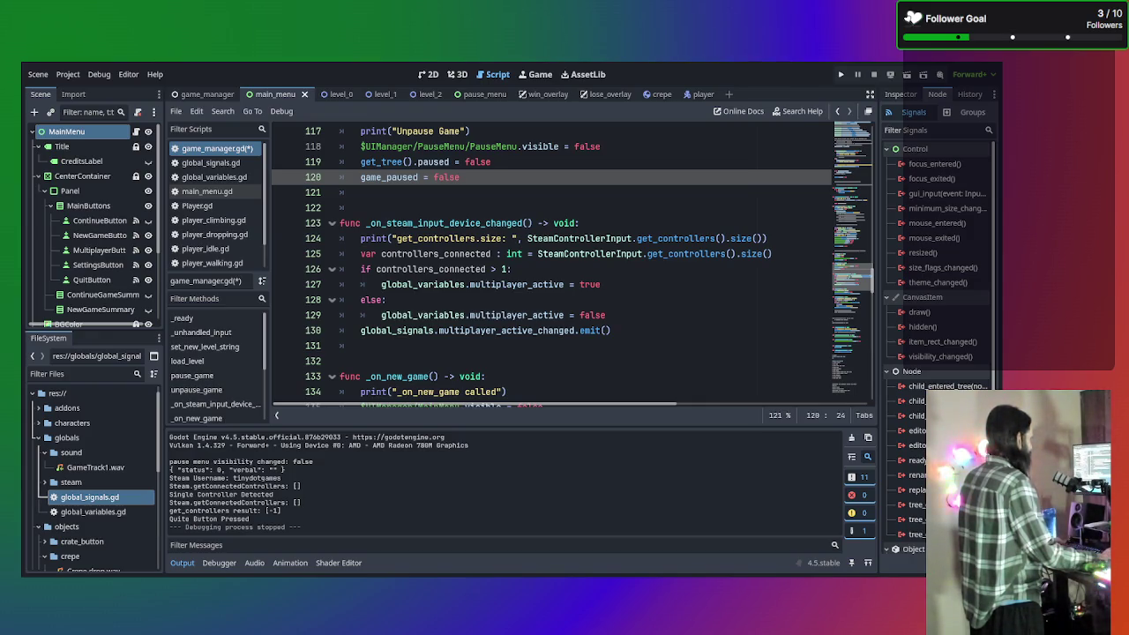
Scroll the Scripts list and open SteamSetup.gd
{"action": "scroll", "coordinate": [216, 229], "scroll_direction": "down", "scroll_amount": 1}
{"action": "left_click", "coordinate": [221, 262]}
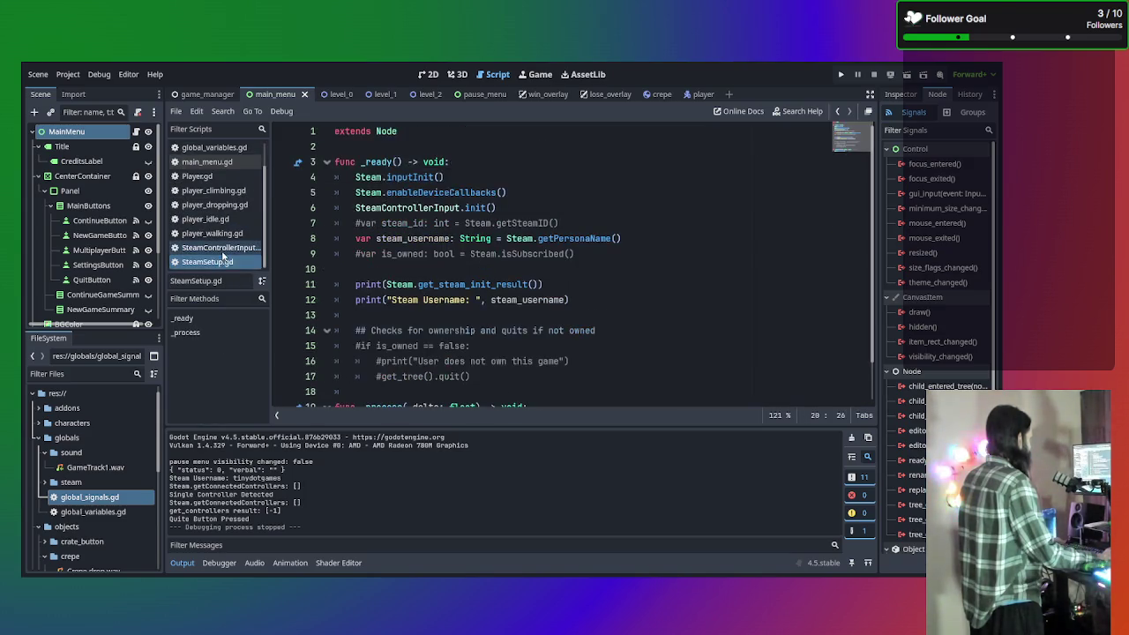
Open SteamControllerInput.gd and jump from its getConnectedControllers call on line 69 to the Steam docs
{"action": "left_click", "coordinate": [230, 250]}
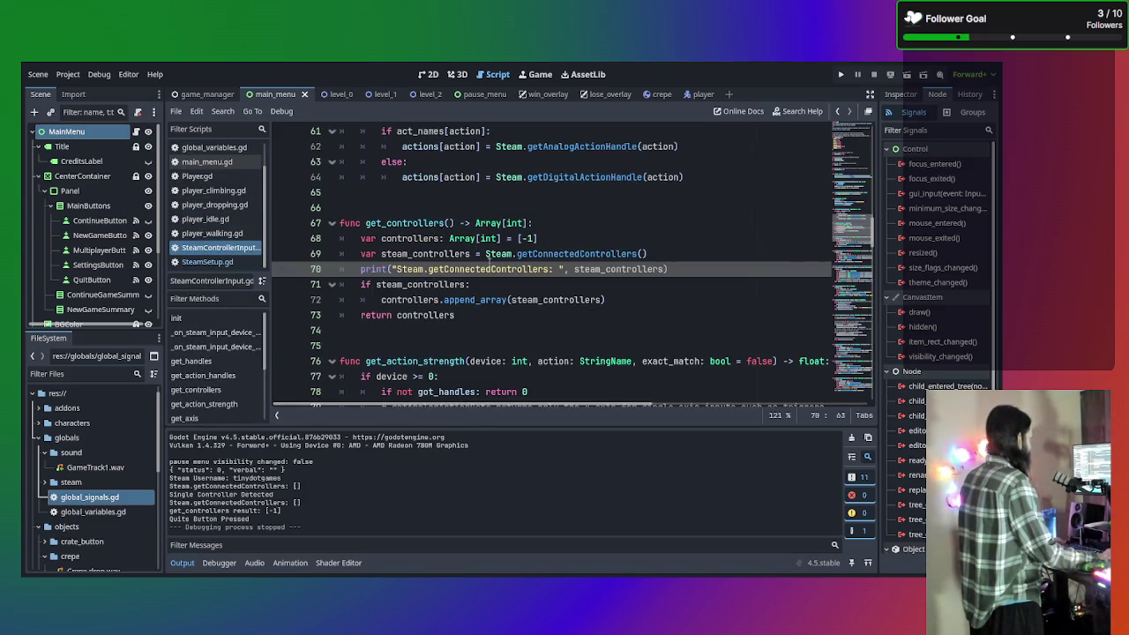
{"action": "left_click", "coordinate": [529, 254]}
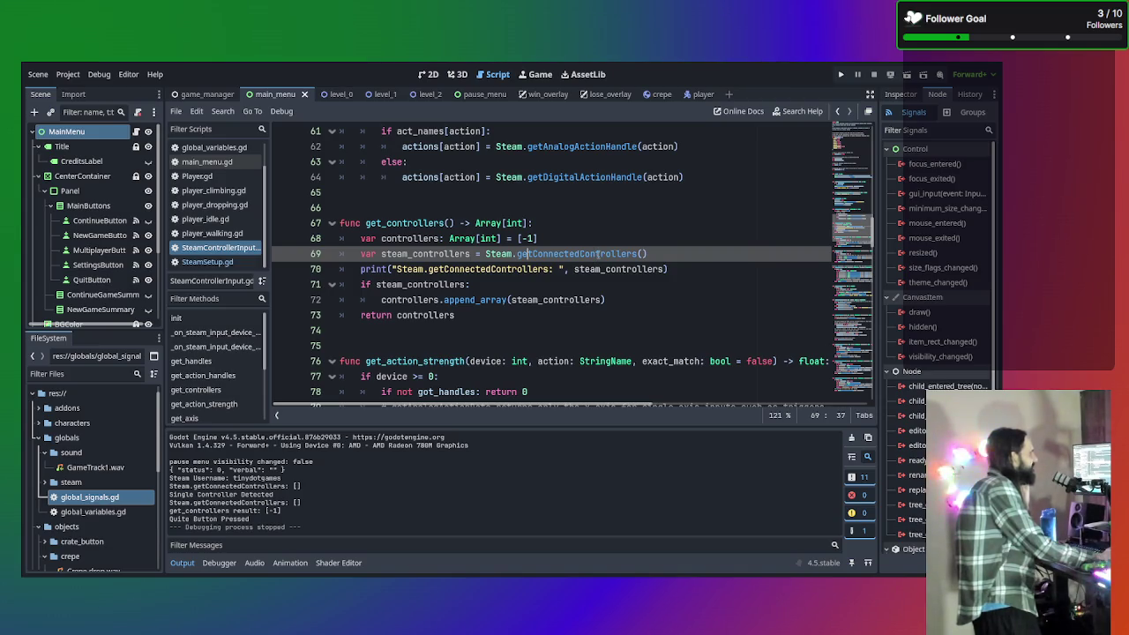
{"action": "double_click", "coordinate": [598, 253]}
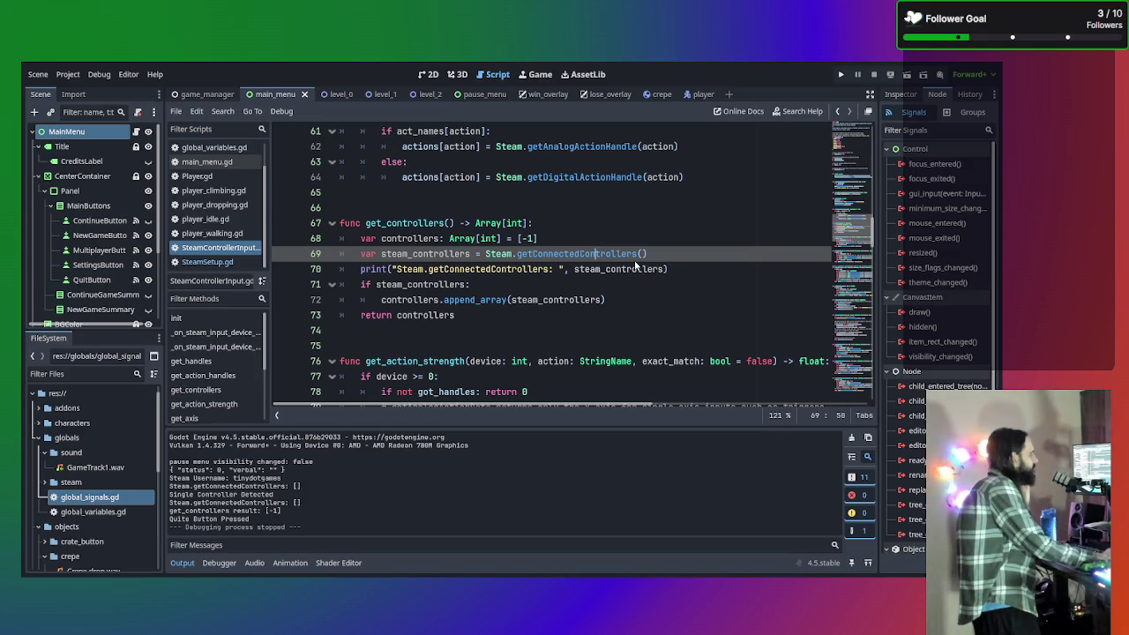
{"action": "left_click", "coordinate": [600, 254], "text": "ctrl"}
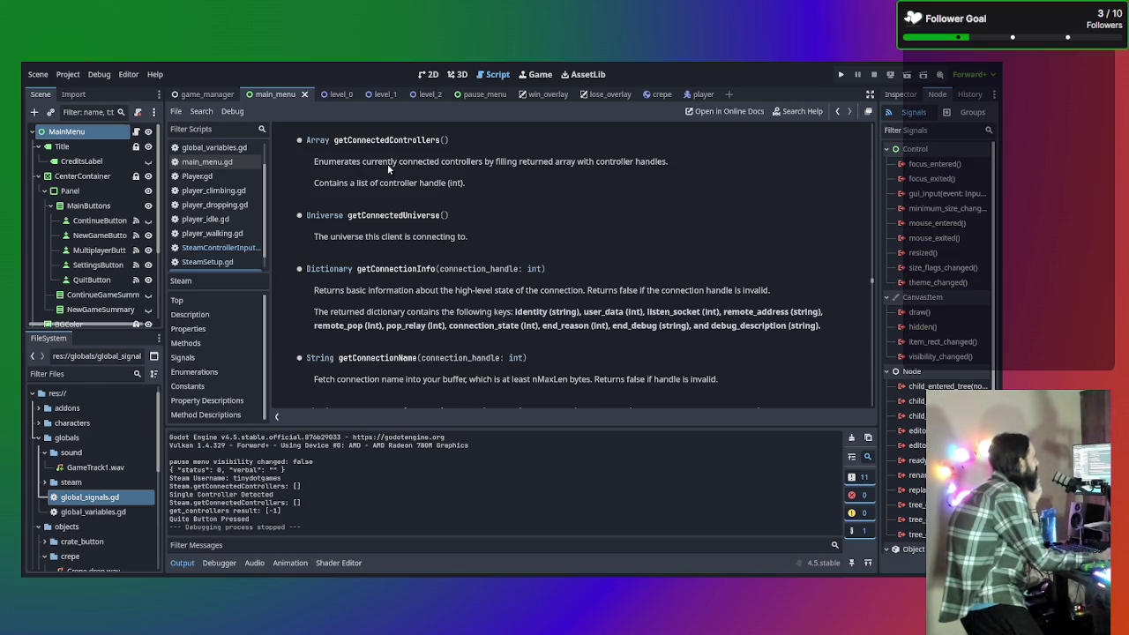
Read the controller-handle description in the docs, then run the project with F5
{"action": "left_click_drag", "start_coordinate": [465, 184], "coordinate": [319, 184]}
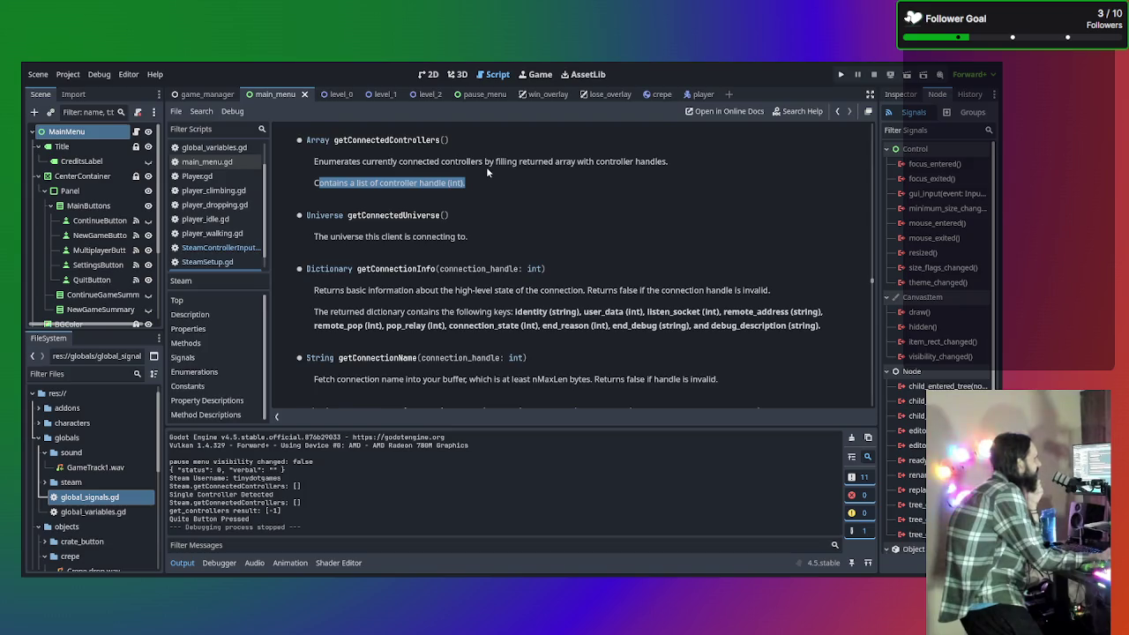
{"action": "scroll", "coordinate": [486, 179], "scroll_direction": "up", "scroll_amount": 1}
{"action": "scroll", "coordinate": [518, 235], "scroll_direction": "up", "scroll_amount": 1}
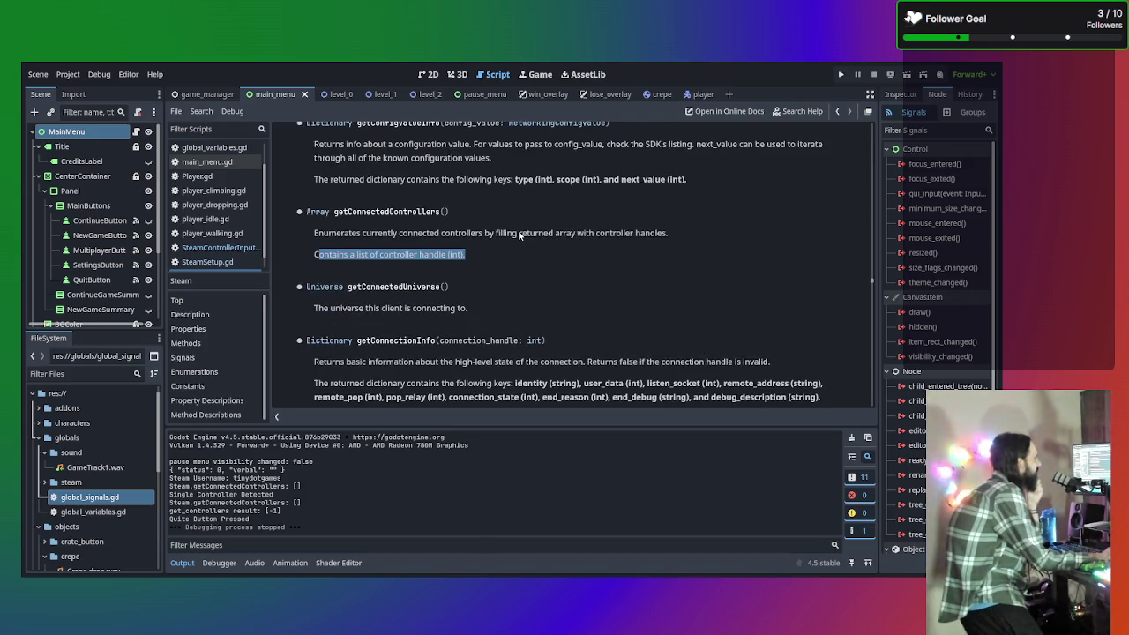
{"action": "scroll", "coordinate": [519, 235], "scroll_direction": "up", "scroll_amount": 1}
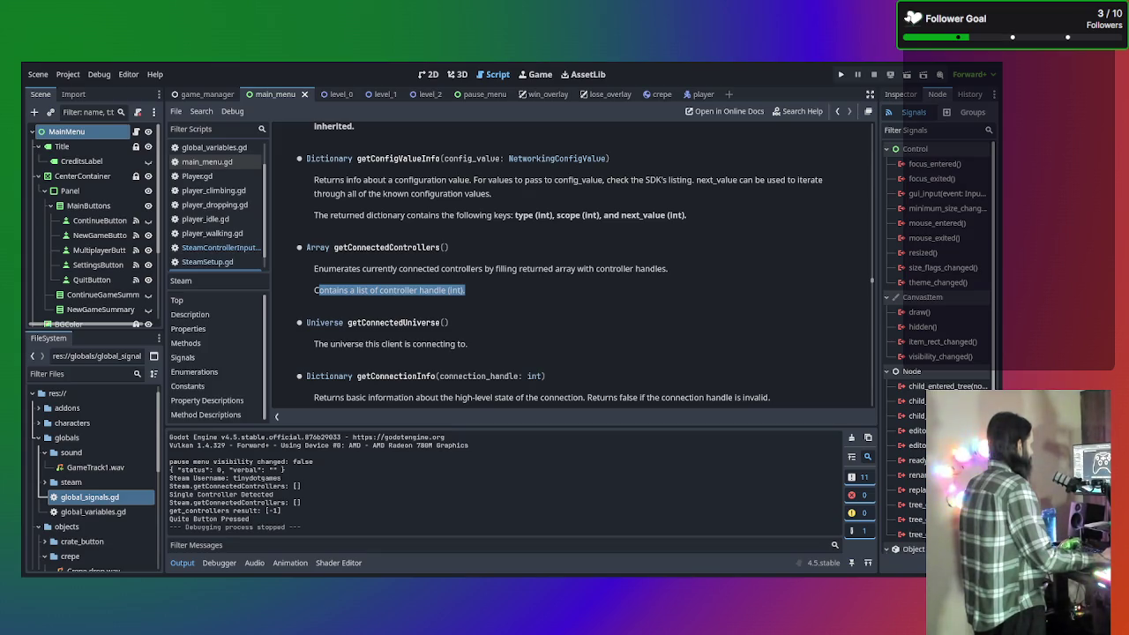
{"action": "left_click", "coordinate": [237, 497]}
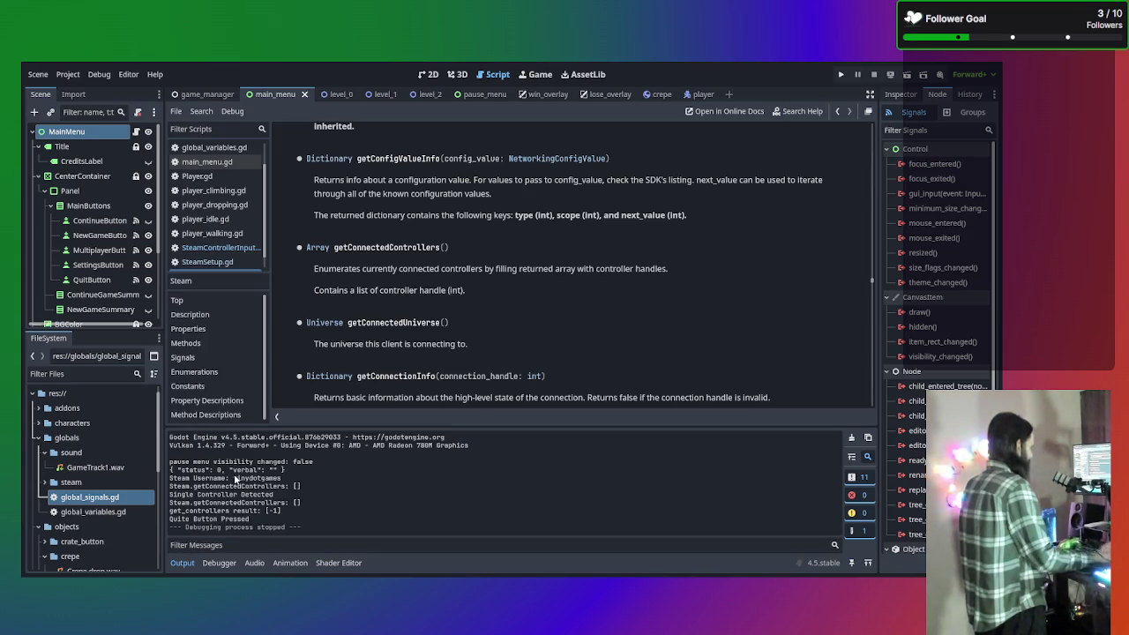
{"action": "key", "text": "F5"}
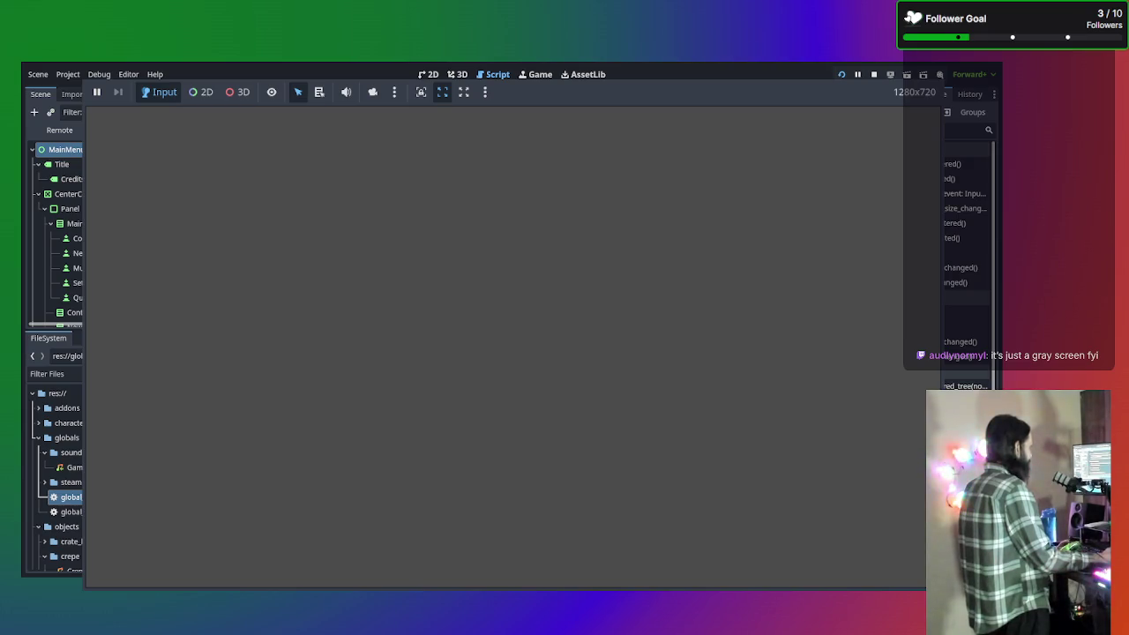
Stop the gray-screen game run with F8
{"action": "key", "text": "F8"}
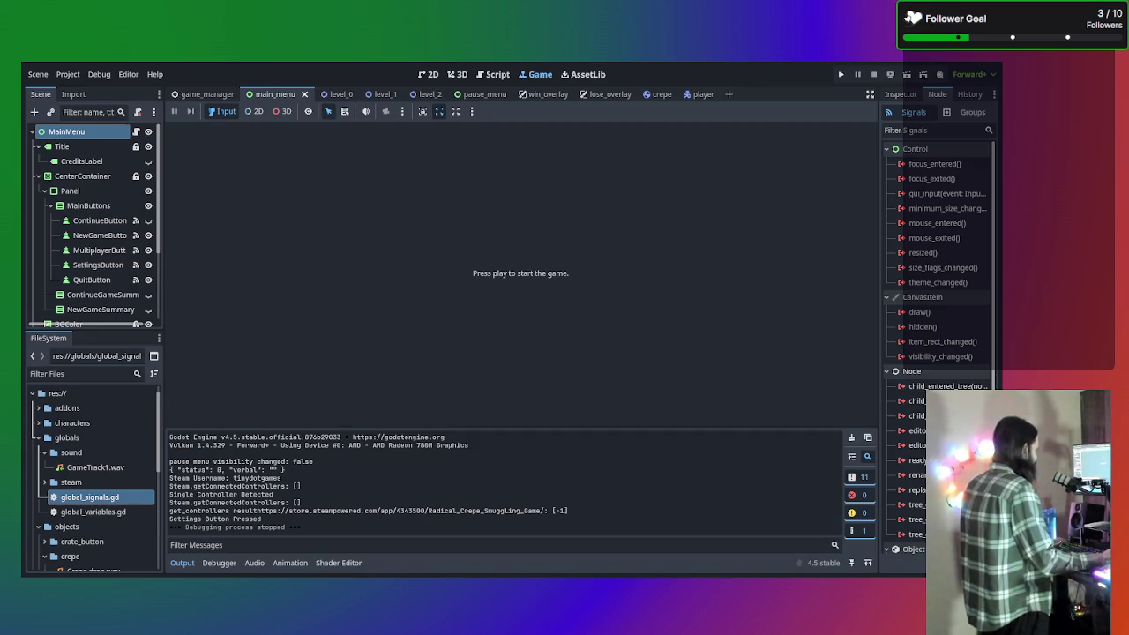
Inspect the get_controllers [-1] result in the Output log, then run the project again
{"action": "left_click_drag", "start_coordinate": [231, 511], "coordinate": [593, 509]}
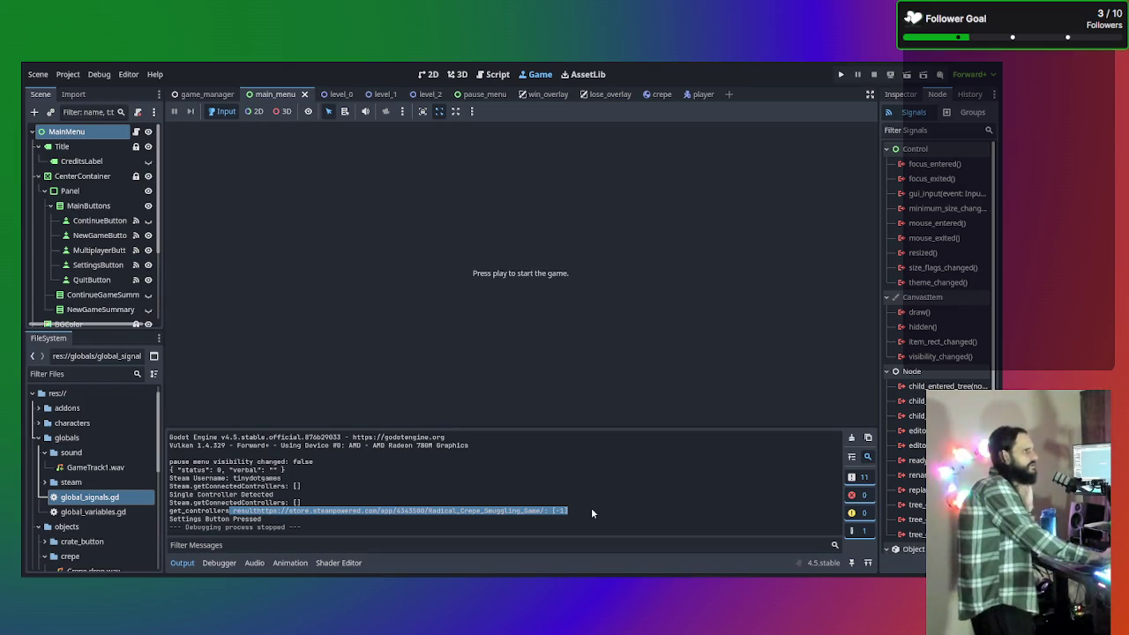
{"action": "left_click", "coordinate": [316, 525]}
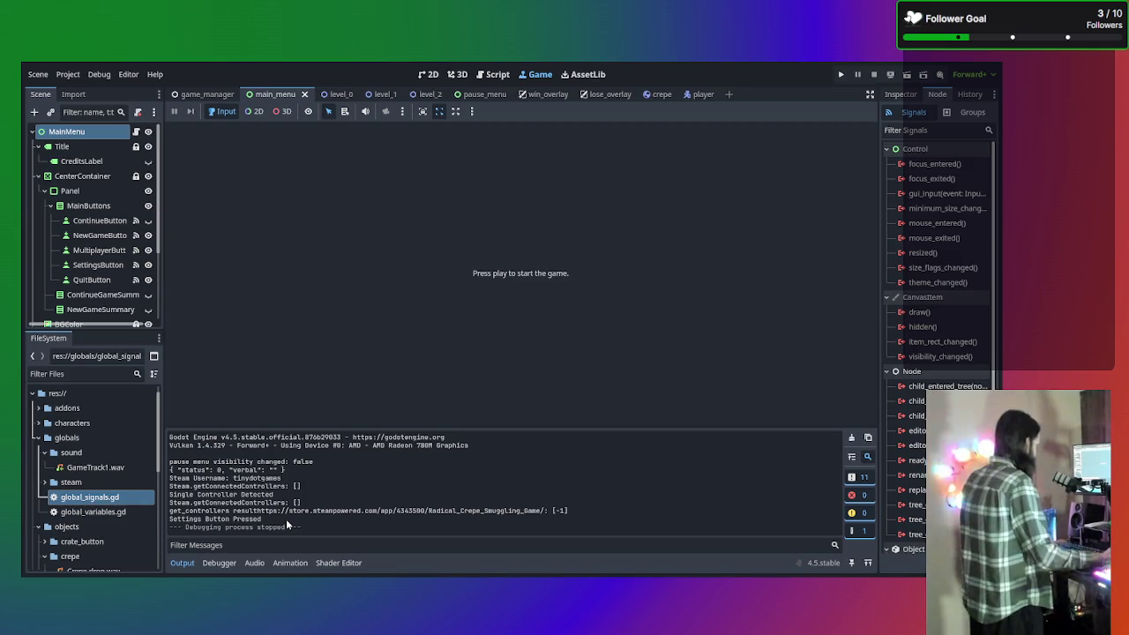
{"action": "key", "text": "F5"}
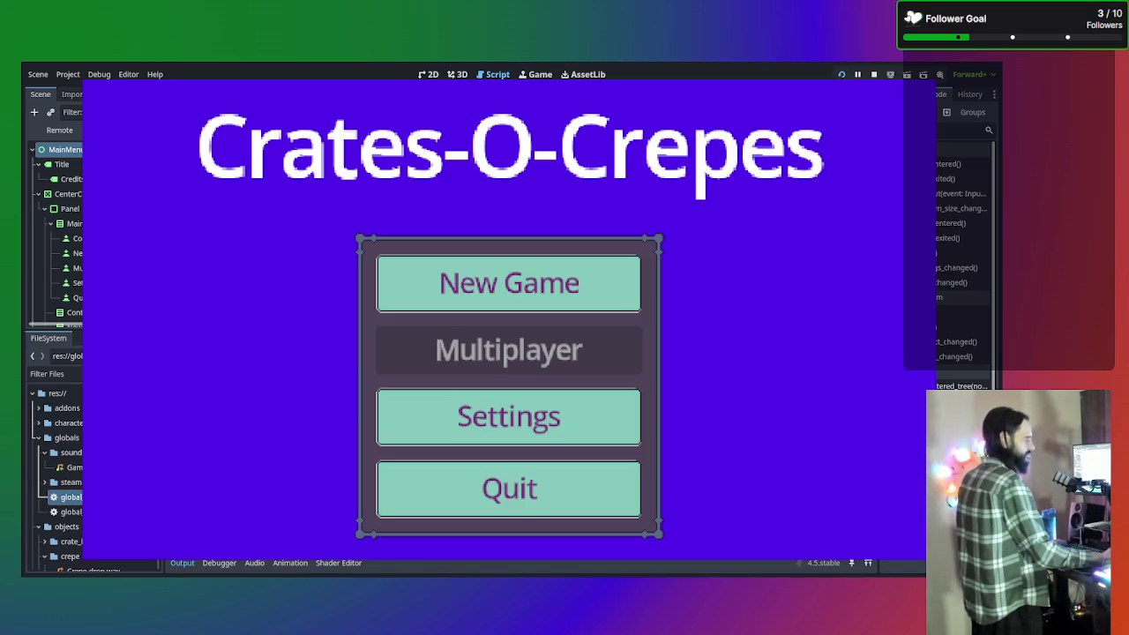
Lower the Master Volume in the game's Settings, go back, and start a New Game
{"action": "left_click", "coordinate": [509, 416]}
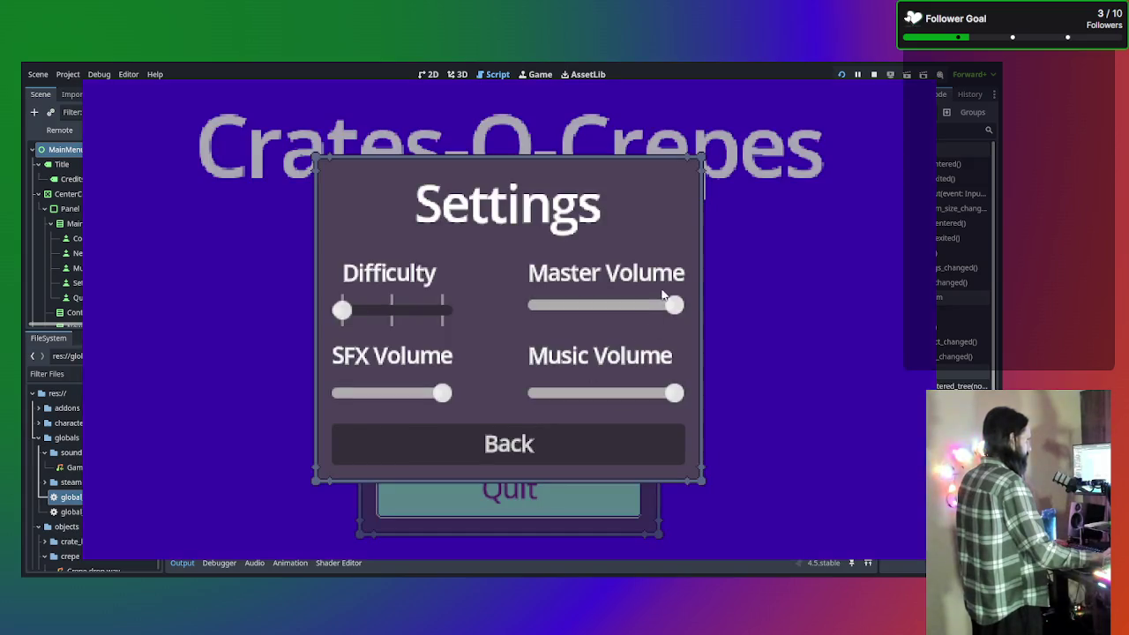
{"action": "left_click_drag", "start_coordinate": [664, 305], "coordinate": [591, 311]}
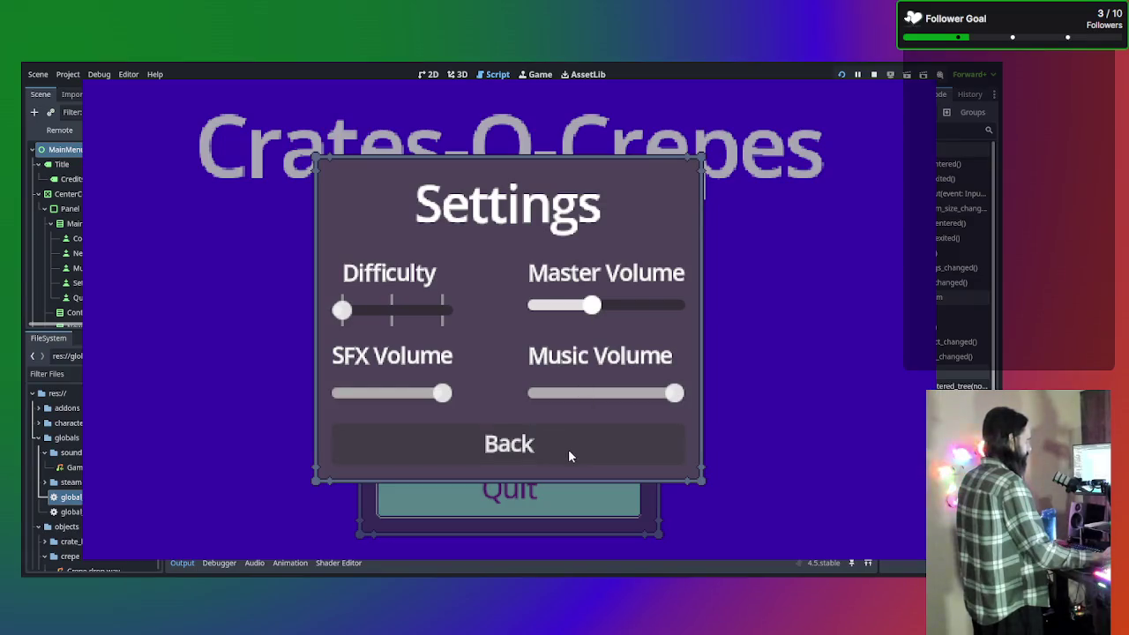
{"action": "left_click", "coordinate": [570, 456]}
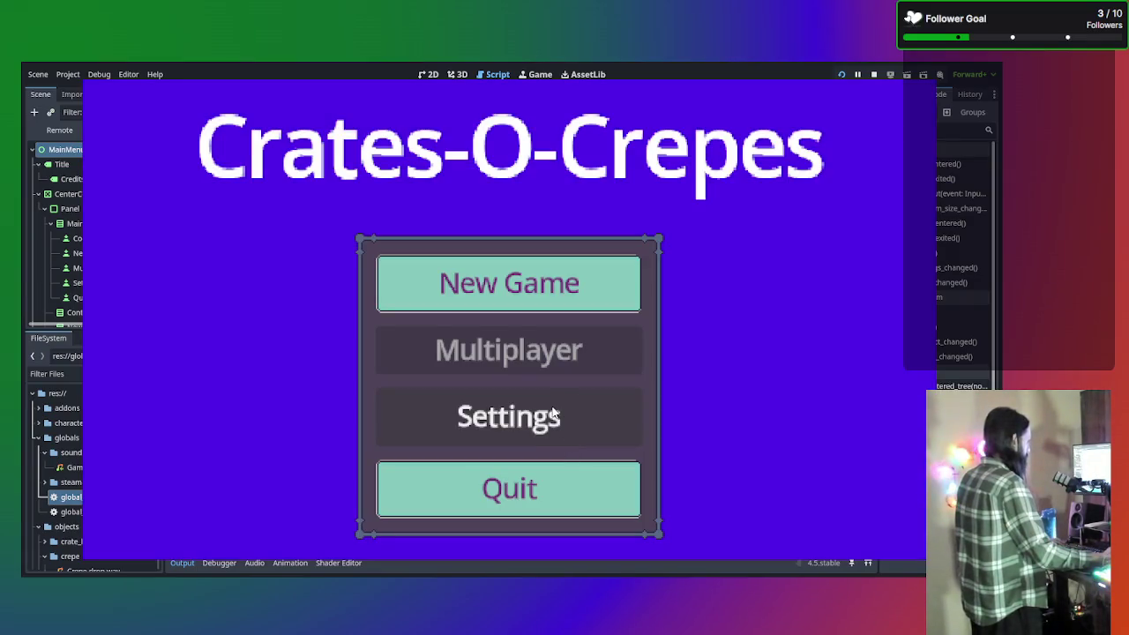
{"action": "left_click", "coordinate": [532, 256]}
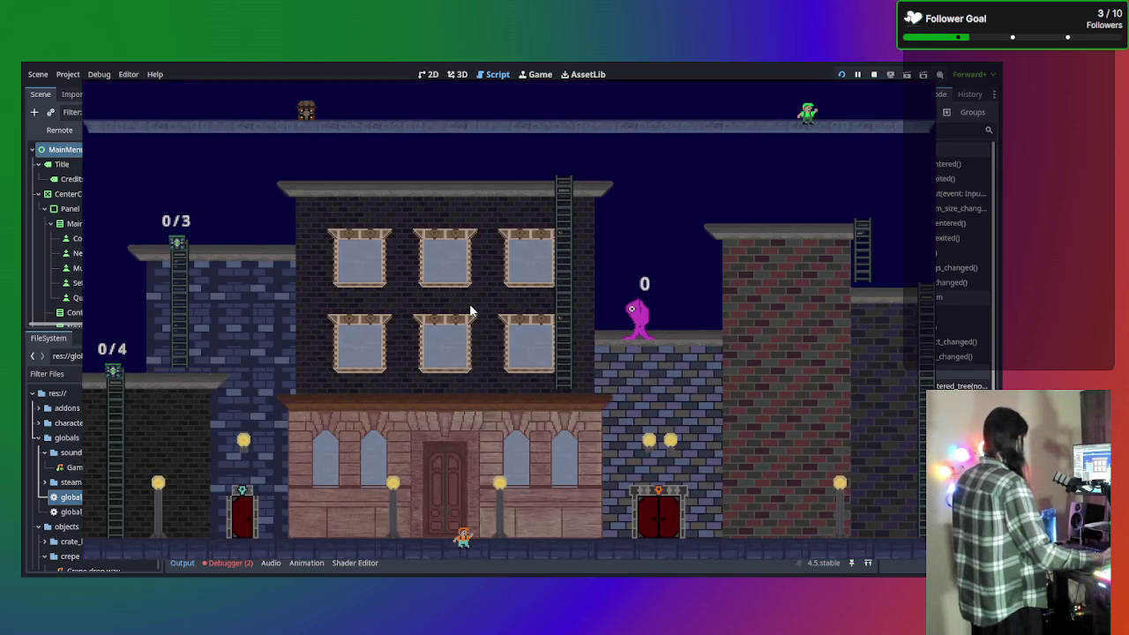
Walk the player character back and forth along the street with the arrow keys
{"action": "key", "text": "Left"}
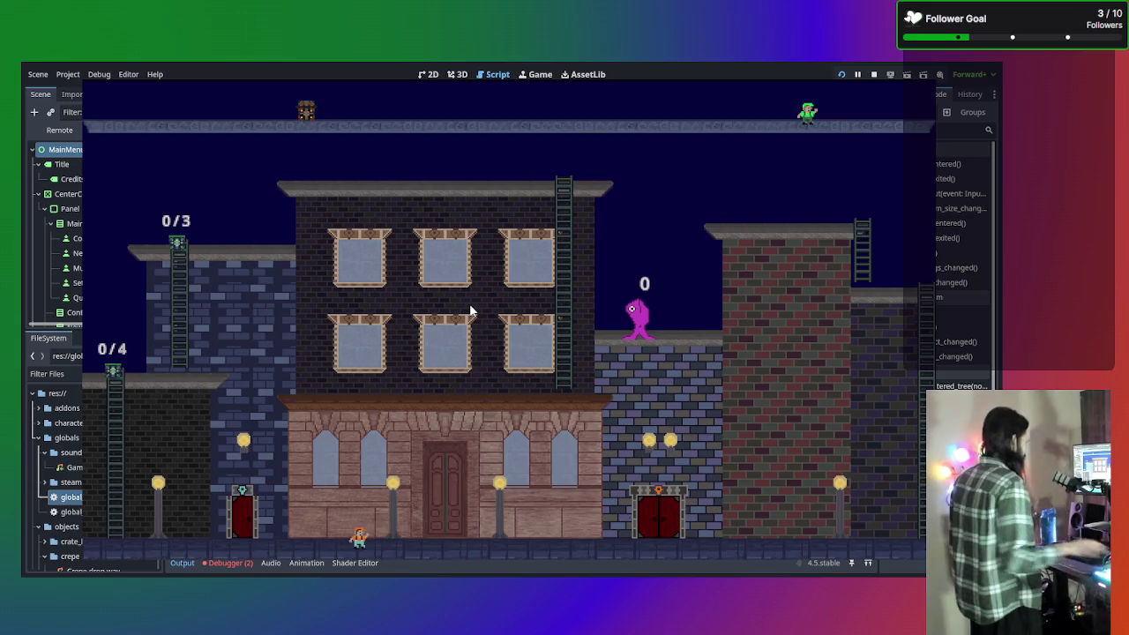
{"action": "key", "text": "Right"}
{"action": "key", "text": "Left"}
{"action": "key", "text": "Right"}
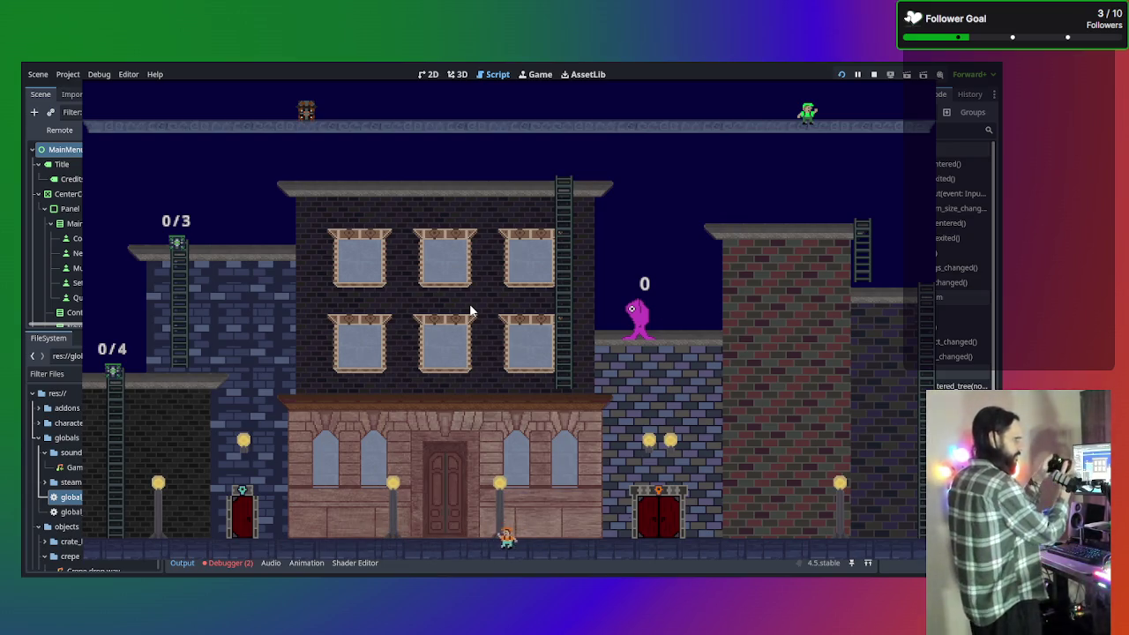
{"action": "key", "text": "Left"}
{"action": "key", "text": "Right"}
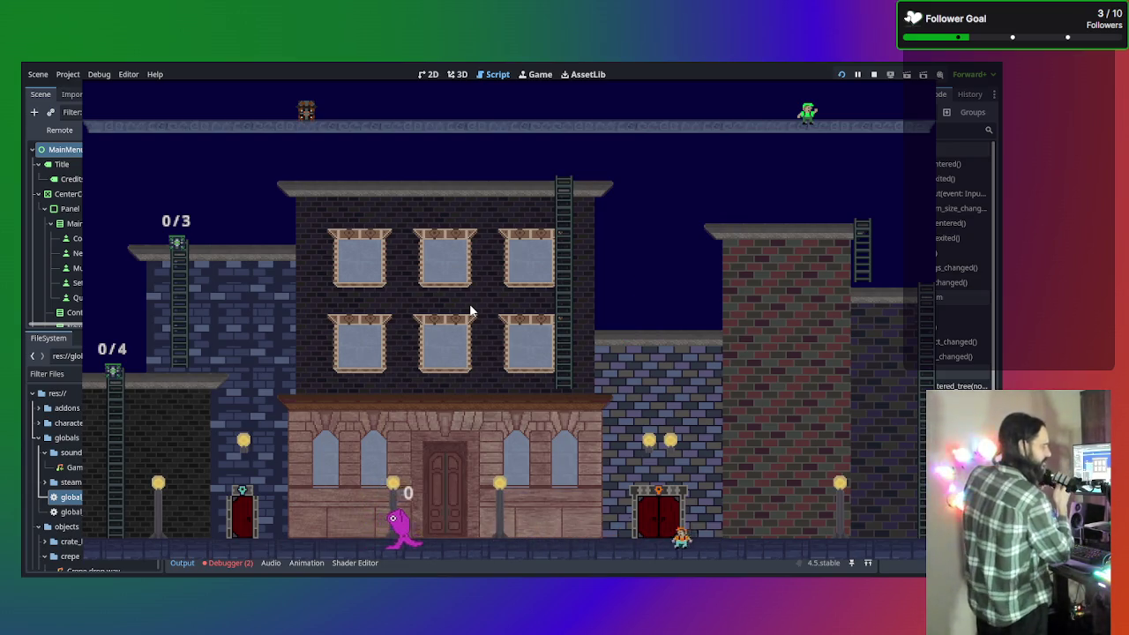
{"action": "key", "text": "Left"}
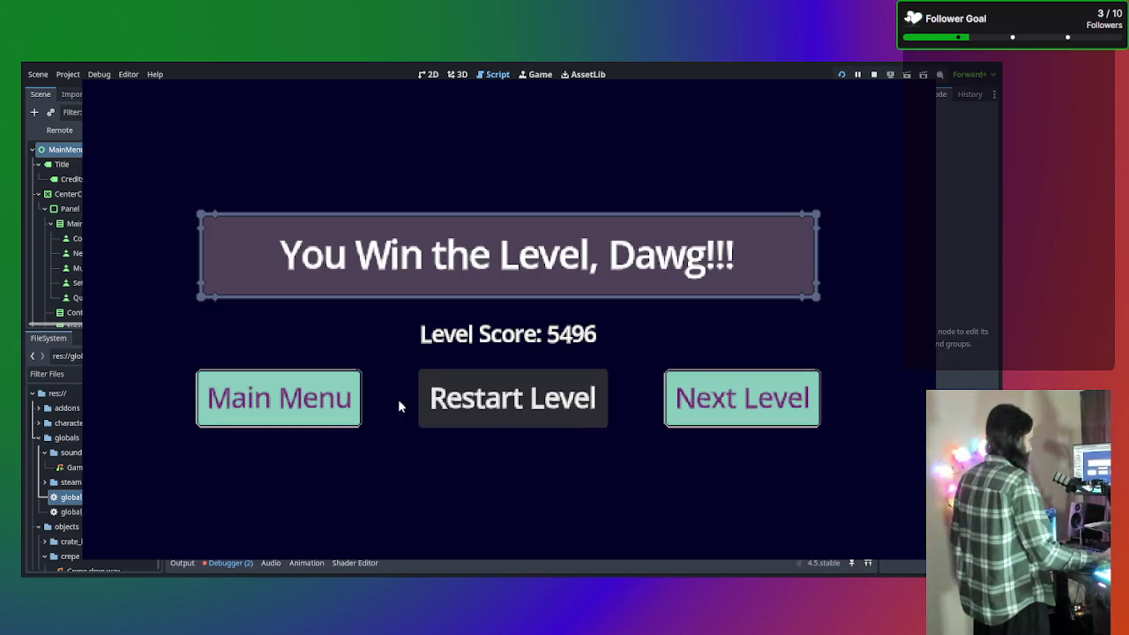
Restart the level, bring up the Steam overlay, and close its friends panel
{"action": "left_click", "coordinate": [476, 406]}
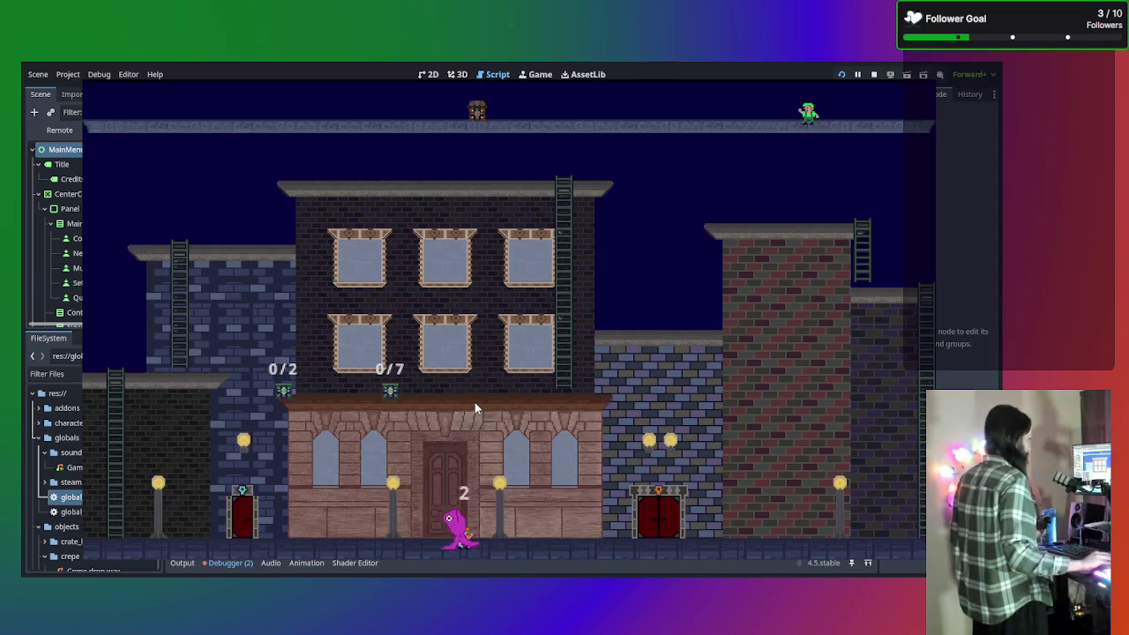
{"action": "key", "text": "shift+Tab"}
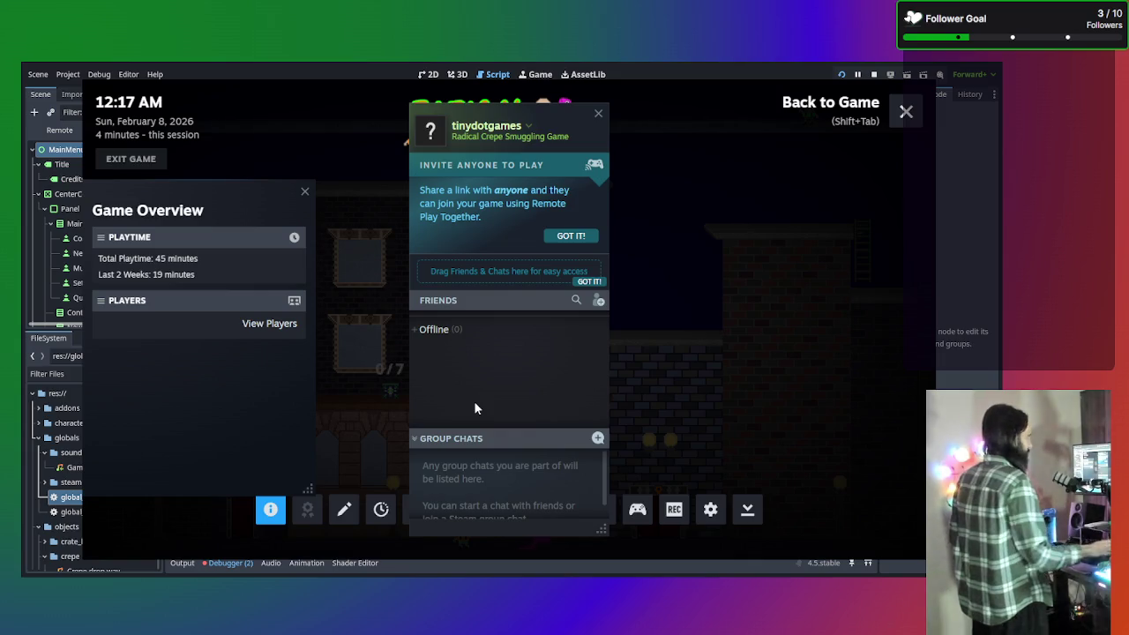
{"action": "left_click", "coordinate": [597, 116]}
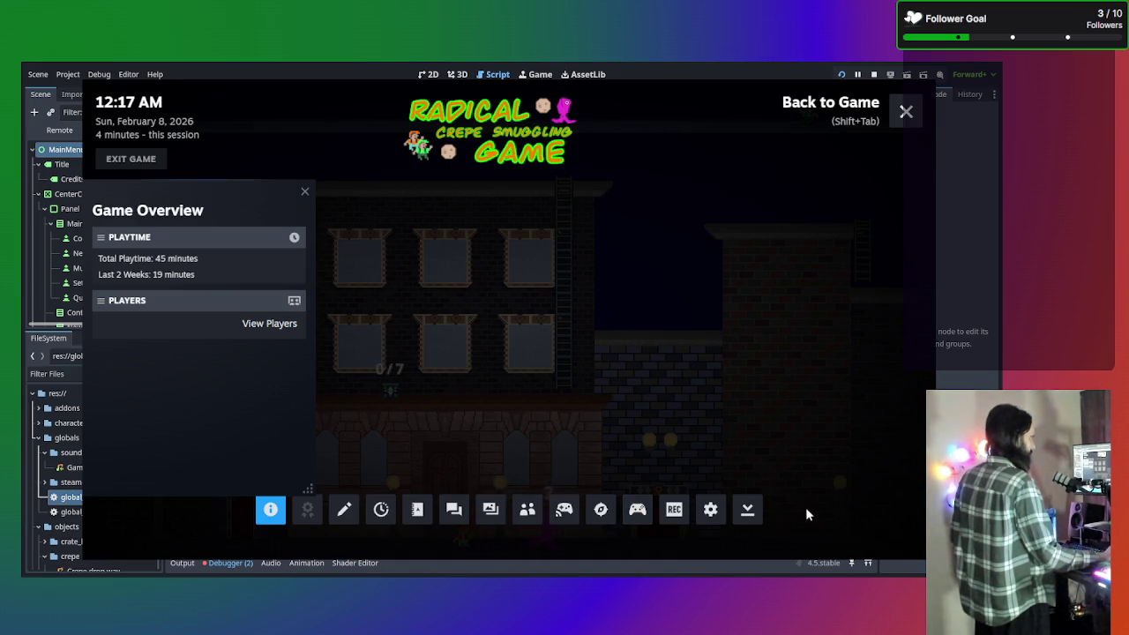
Toggle the overlay's panels hidden and back, then close the overlay to resume the game
{"action": "left_click", "coordinate": [749, 513]}
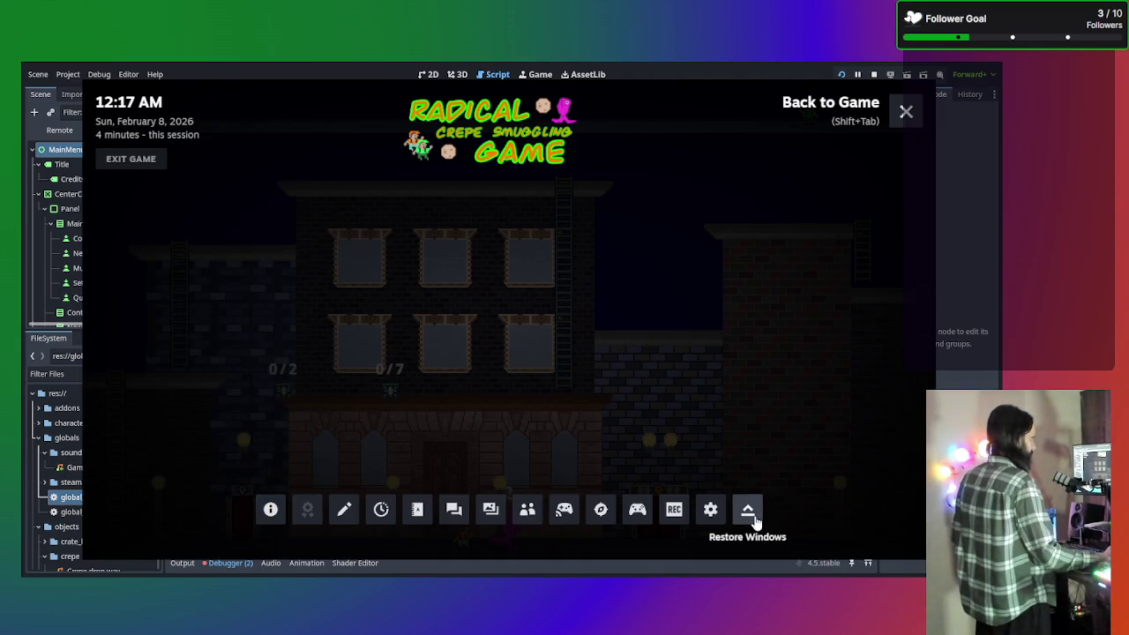
{"action": "left_click", "coordinate": [751, 516]}
{"action": "left_click", "coordinate": [751, 517]}
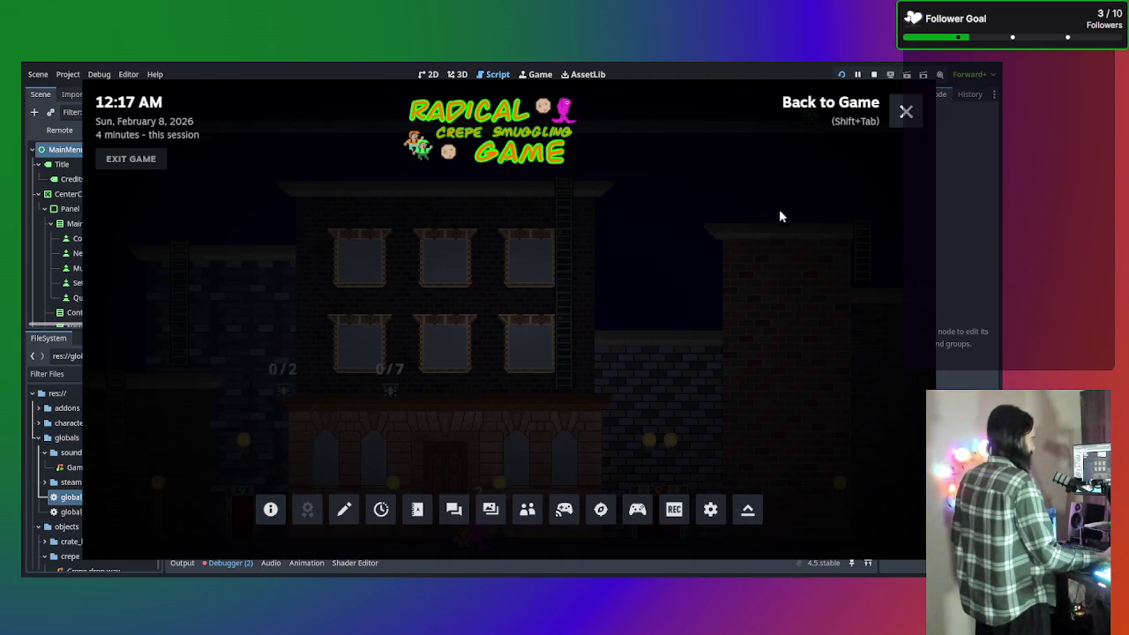
{"action": "left_click", "coordinate": [920, 118]}
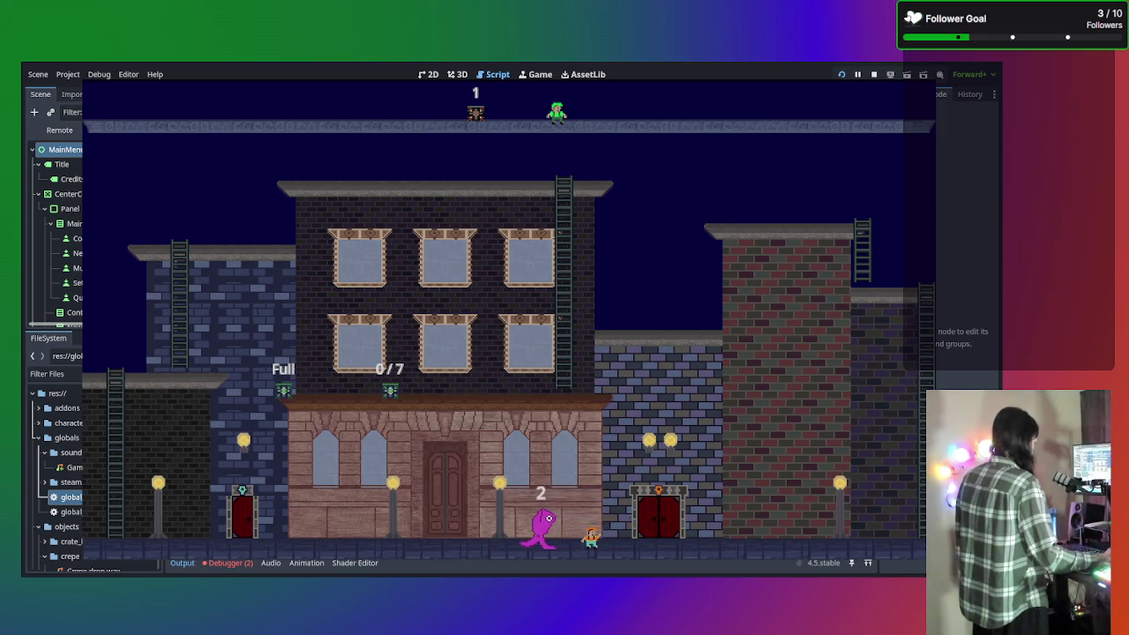
{"action": "key", "text": "Escape"}
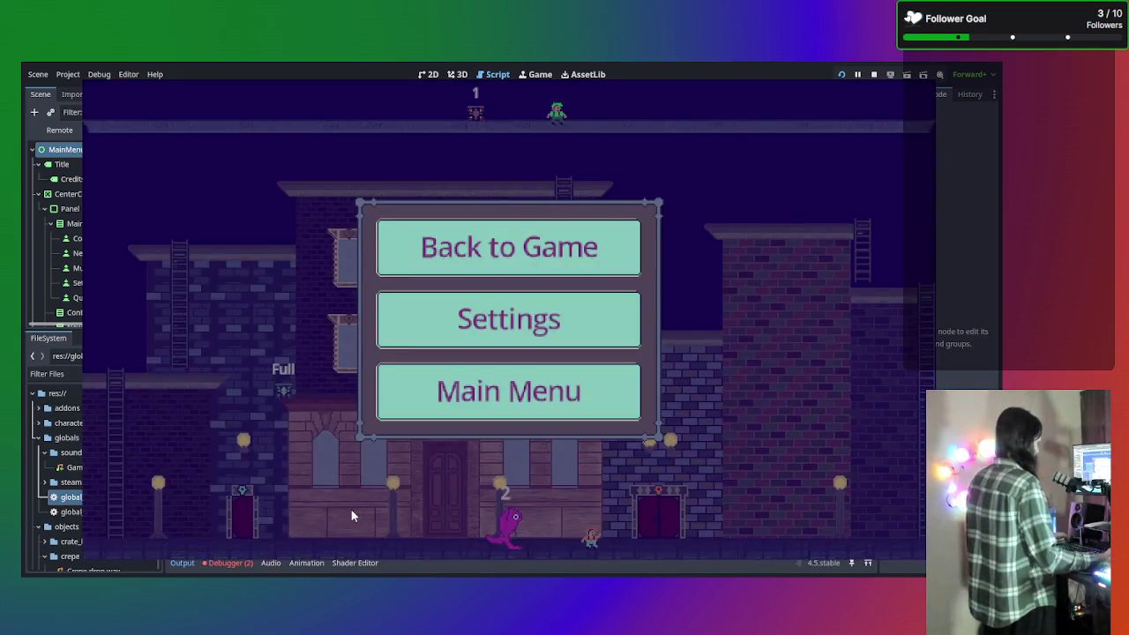
Go from the running level to the title screen, then quit the game back to the editor
{"action": "left_click", "coordinate": [541, 386]}
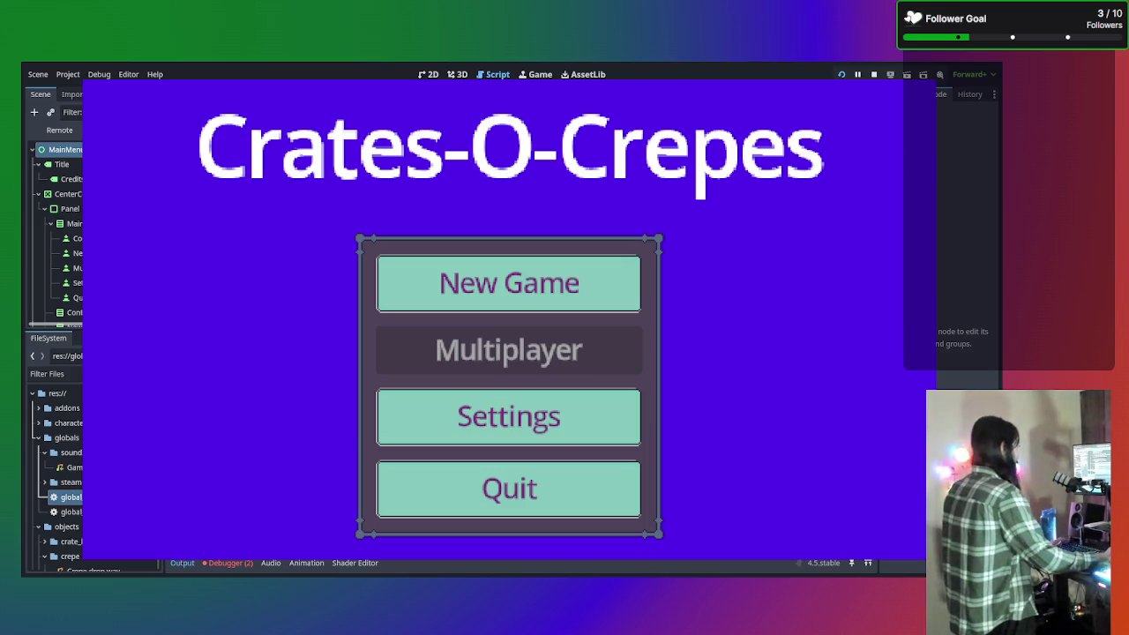
{"action": "left_click", "coordinate": [432, 507]}
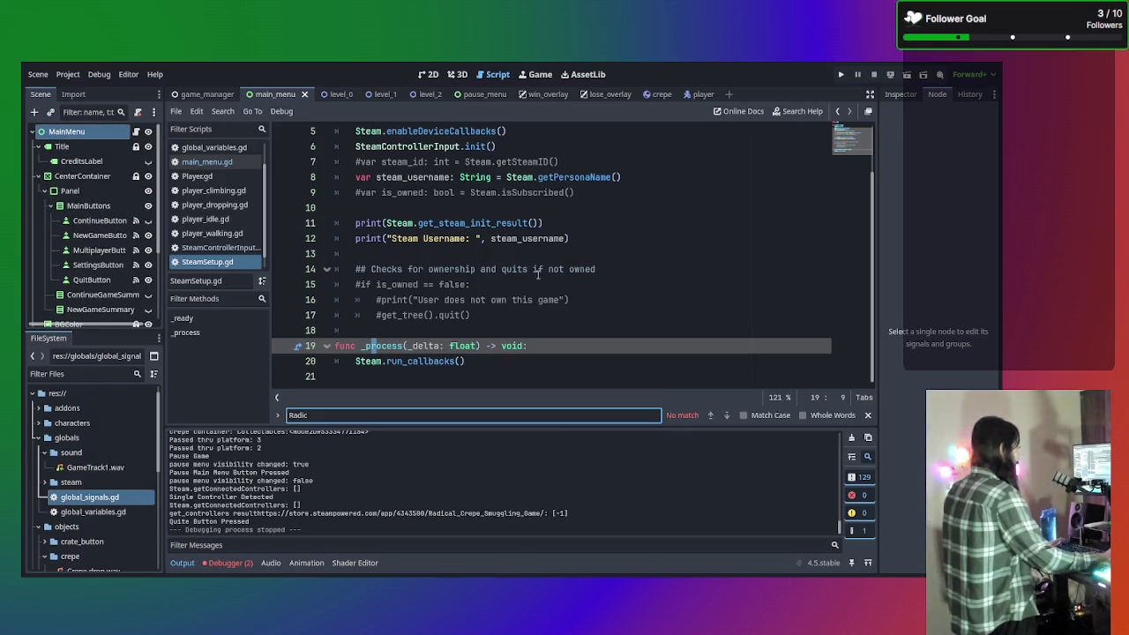
Search the project for 'Radic' and open the matching print line in game_manager.gd
{"action": "key", "text": "ctrl+shift+f"}
{"action": "key", "text": "Return"}
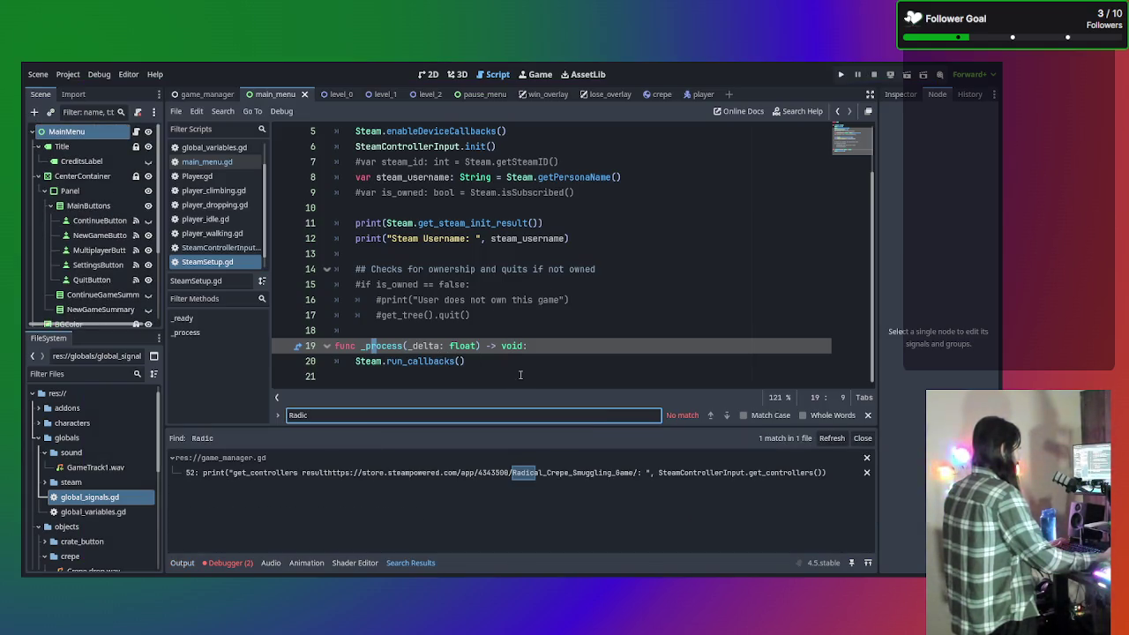
{"action": "left_click", "coordinate": [559, 473]}
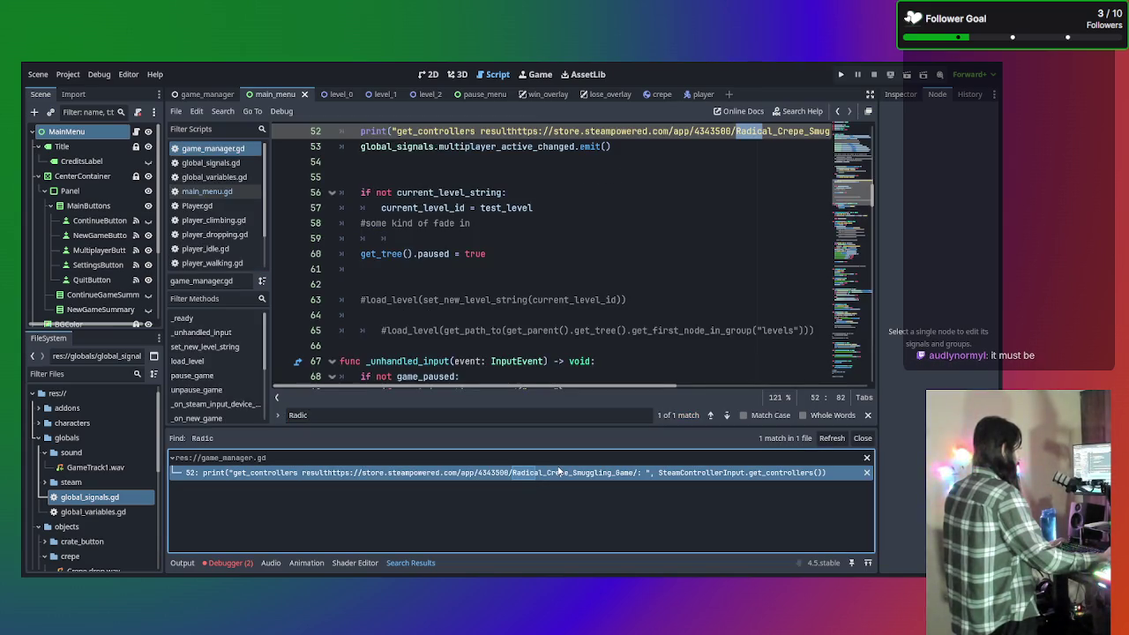
{"action": "scroll", "coordinate": [562, 309], "scroll_direction": "up", "scroll_amount": 2}
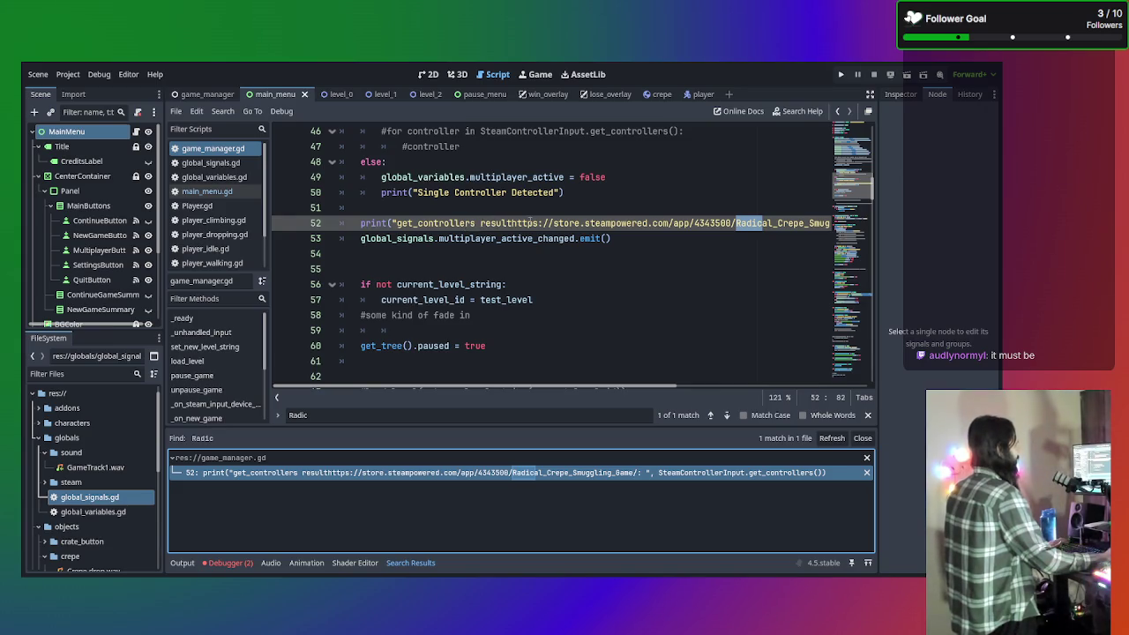
Select and delete the pasted Steam store URL from the print on line 52
{"action": "left_click", "coordinate": [512, 224]}
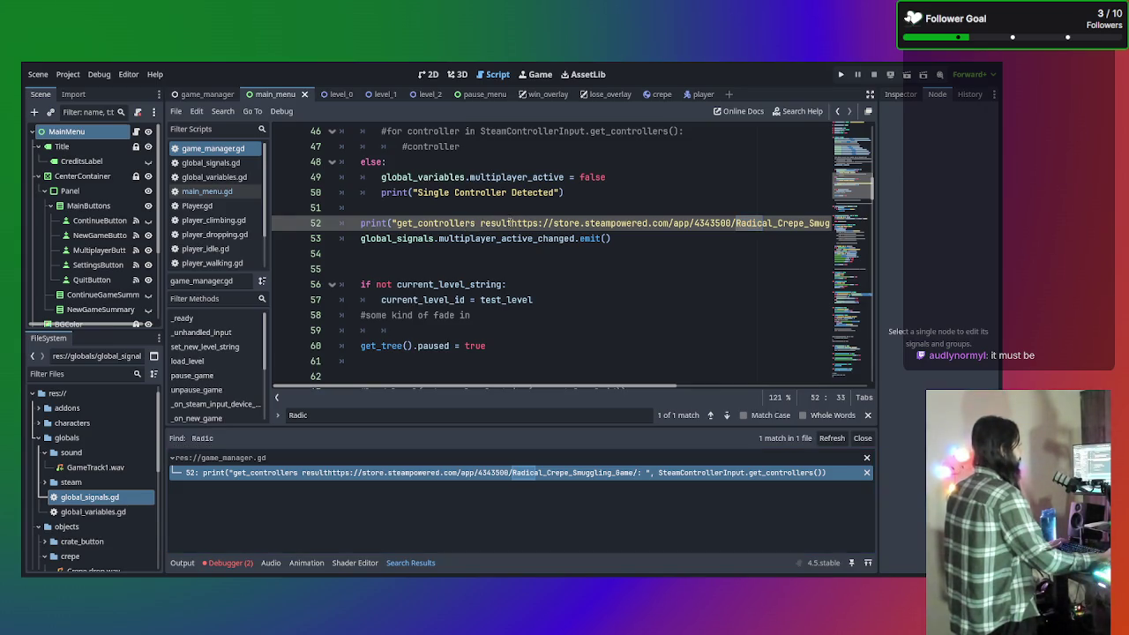
{"action": "key", "text": "shift+Down"}
{"action": "key", "text": "shift+Down"}
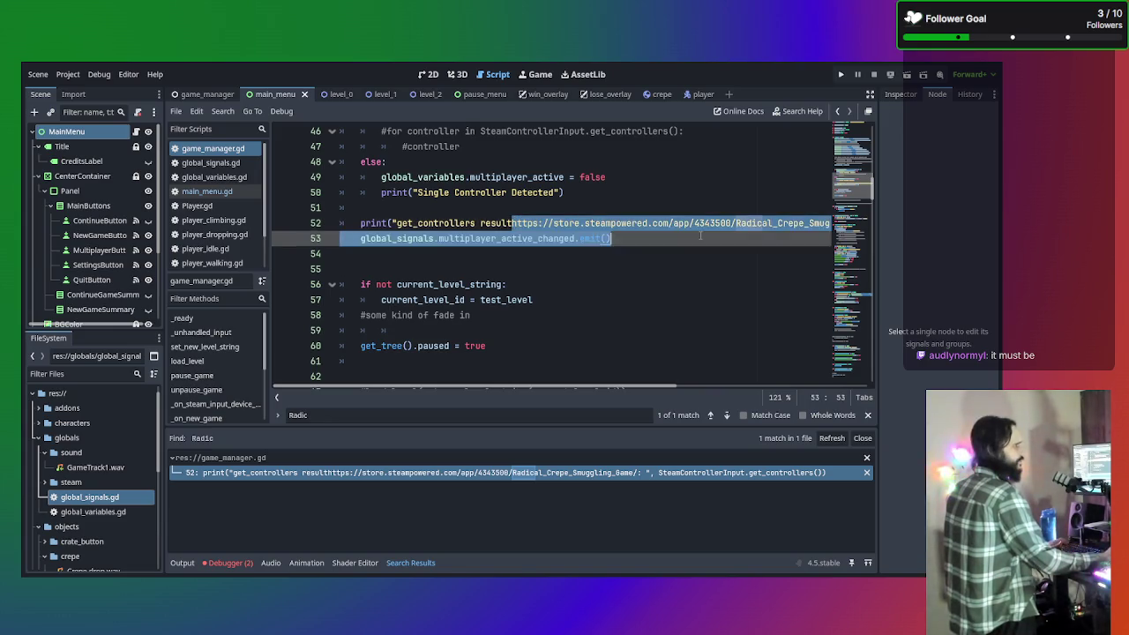
{"action": "key", "text": "shift+Up"}
{"action": "key", "text": "shift+Up"}
{"action": "key", "text": "shift+Up"}
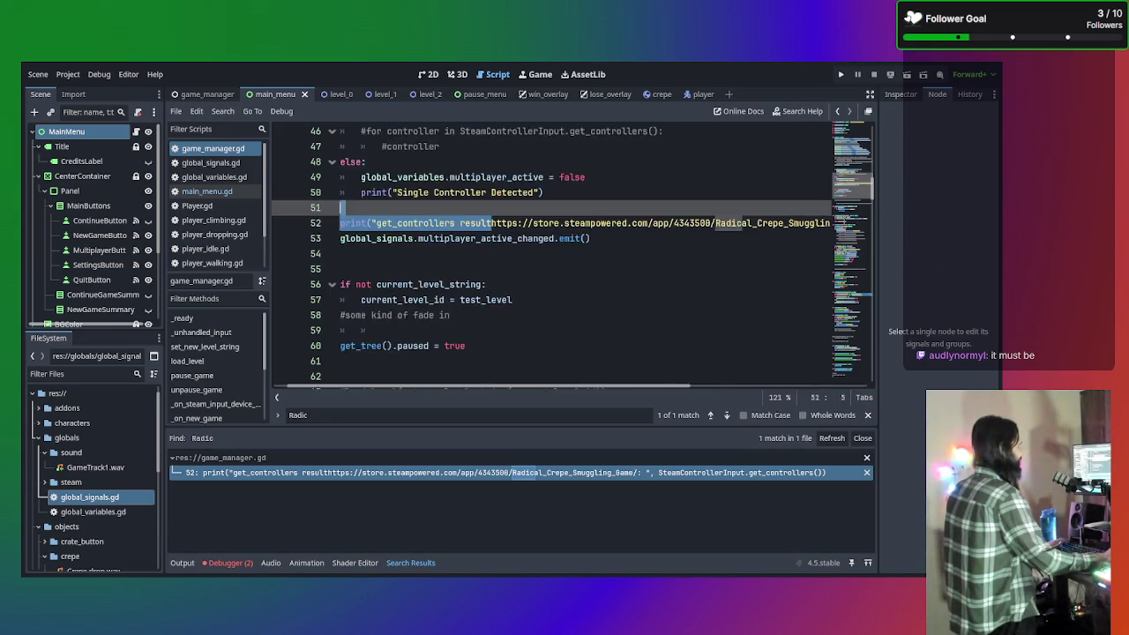
{"action": "key", "text": "shift+Down"}
{"action": "key", "text": "shift+Down"}
{"action": "key", "text": "shift+Up"}
{"action": "key", "text": "shift+End"}
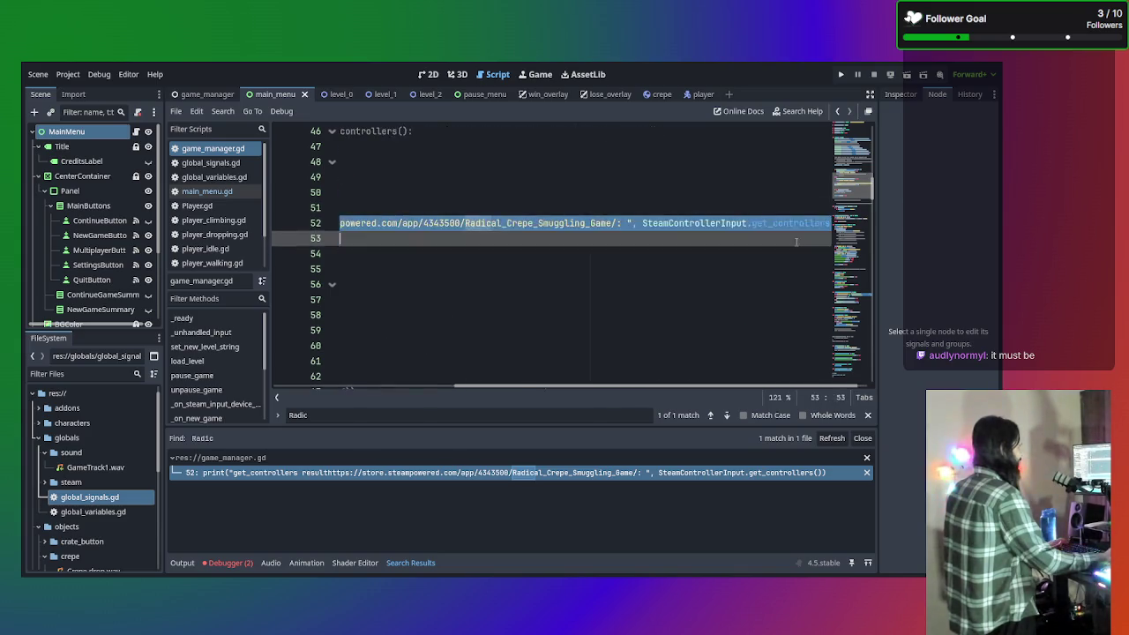
{"action": "key", "text": "shift+Up"}
{"action": "key", "text": "shift+Up"}
{"action": "key", "text": "shift+Down"}
{"action": "key", "text": "shift+Down"}
{"action": "key", "text": "shift+Down"}
{"action": "key", "text": "shift+Up"}
{"action": "key", "text": "shift+Up"}
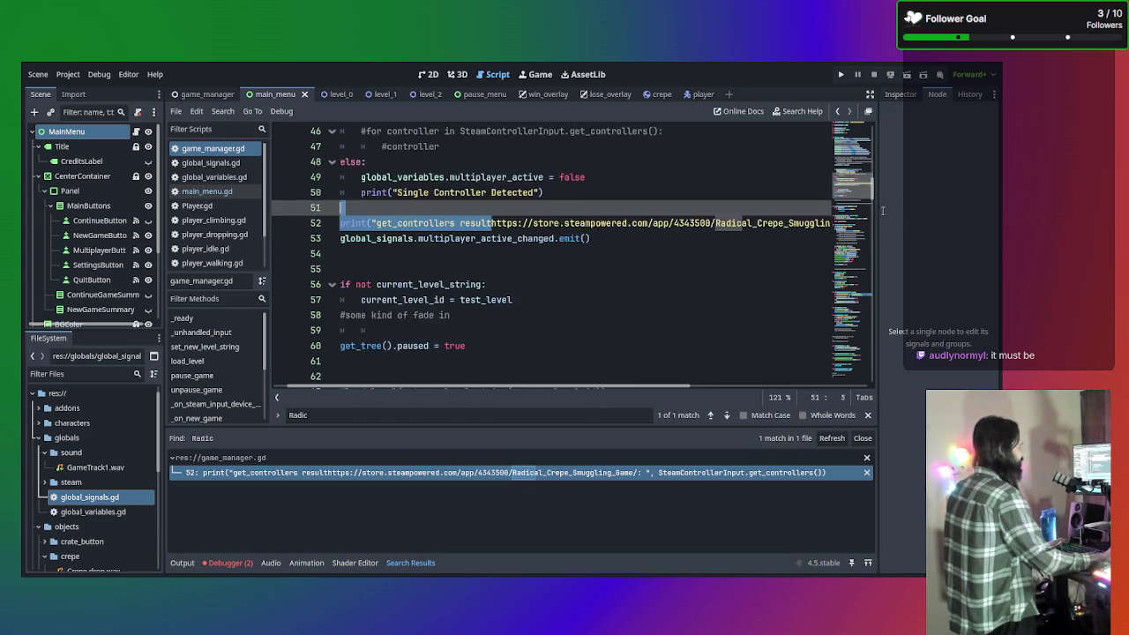
{"action": "key", "text": "shift+Down"}
{"action": "key", "text": "shift+End"}
{"action": "key", "text": "shift+Up"}
{"action": "key", "text": "shift+Down"}
{"action": "key", "text": "shift+End"}
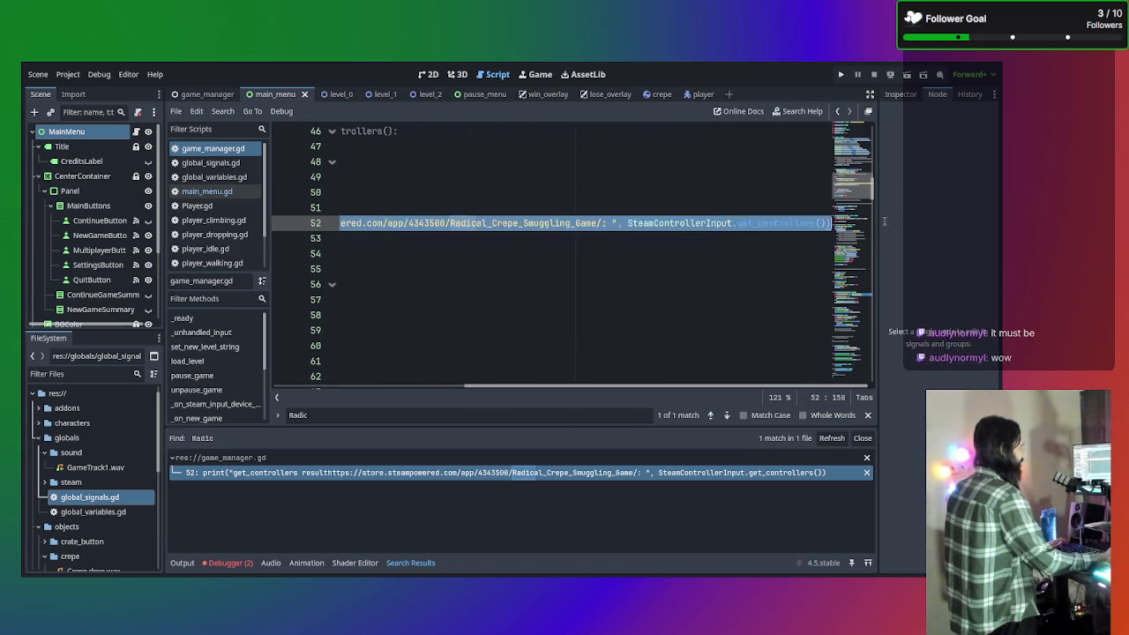
{"action": "key", "text": "shift+Left"}
{"action": "key", "text": "shift+Right"}
{"action": "key", "text": "BackSpace"}
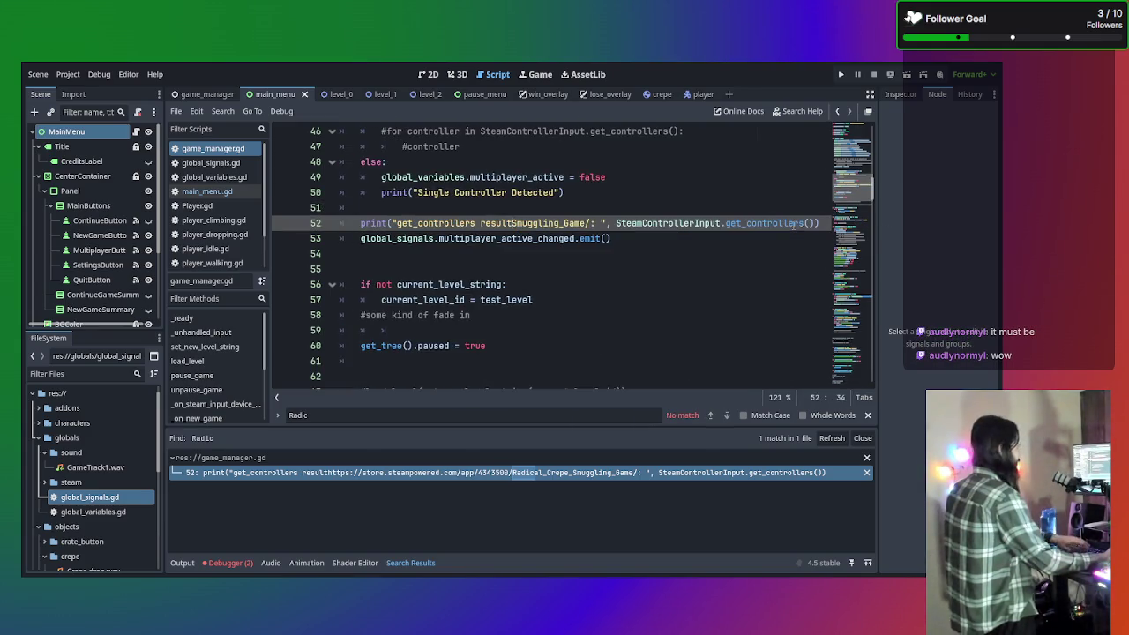
Remove the leftover 'Smuggling_Game/' fragment and save game_manager.gd
{"action": "key", "text": "Right"}
{"action": "key", "text": "Right"}
{"action": "key", "text": "Right"}
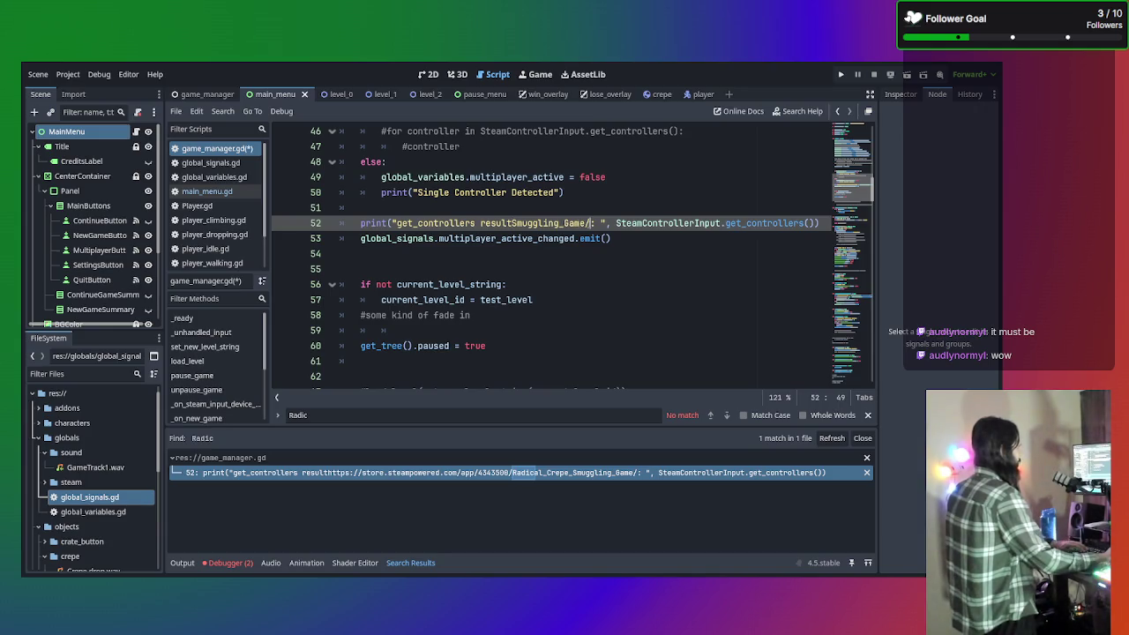
{"action": "key", "text": "shift+Left"}
{"action": "key", "text": "shift+Left"}
{"action": "key", "text": "shift+Left"}
{"action": "key", "text": "BackSpace"}
{"action": "key", "text": "BackSpace"}
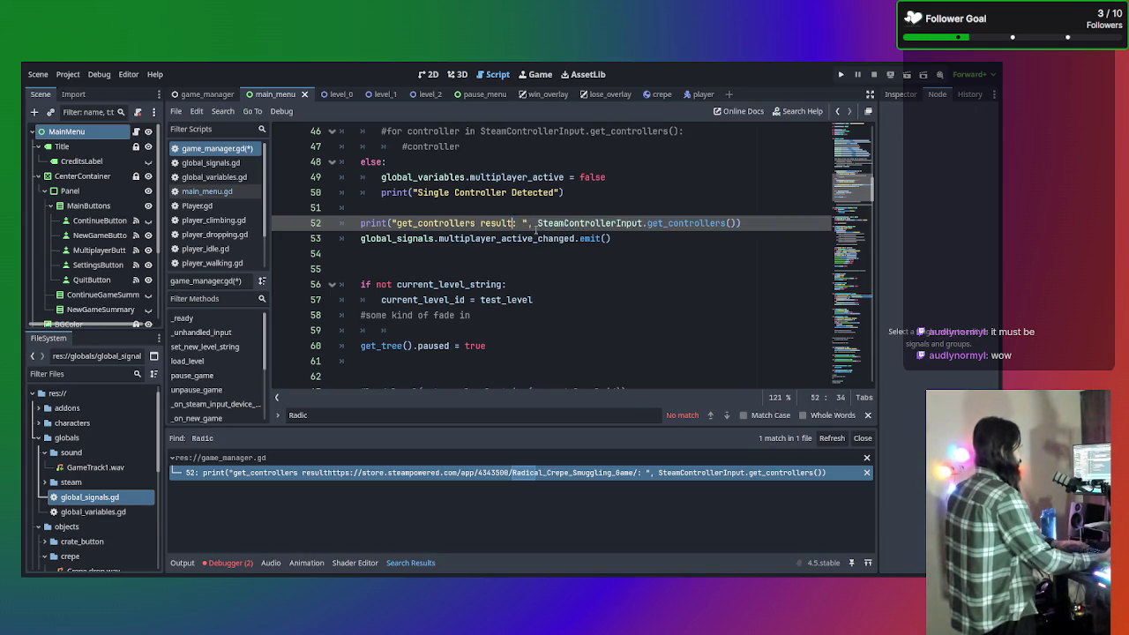
{"action": "left_click", "coordinate": [568, 268]}
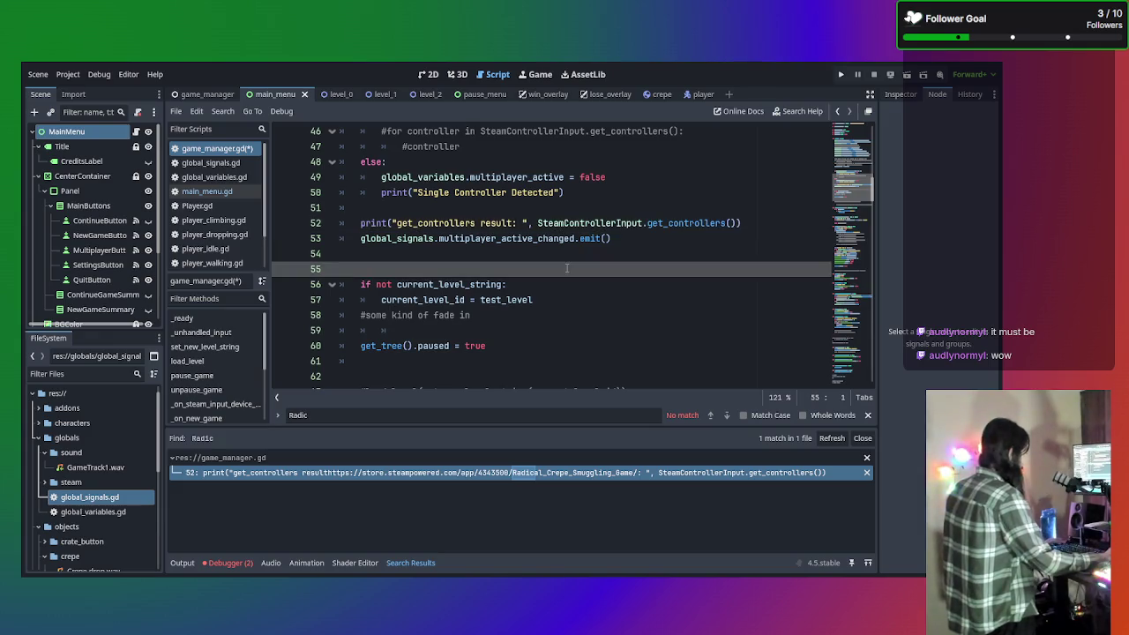
{"action": "key", "text": "ctrl+s"}
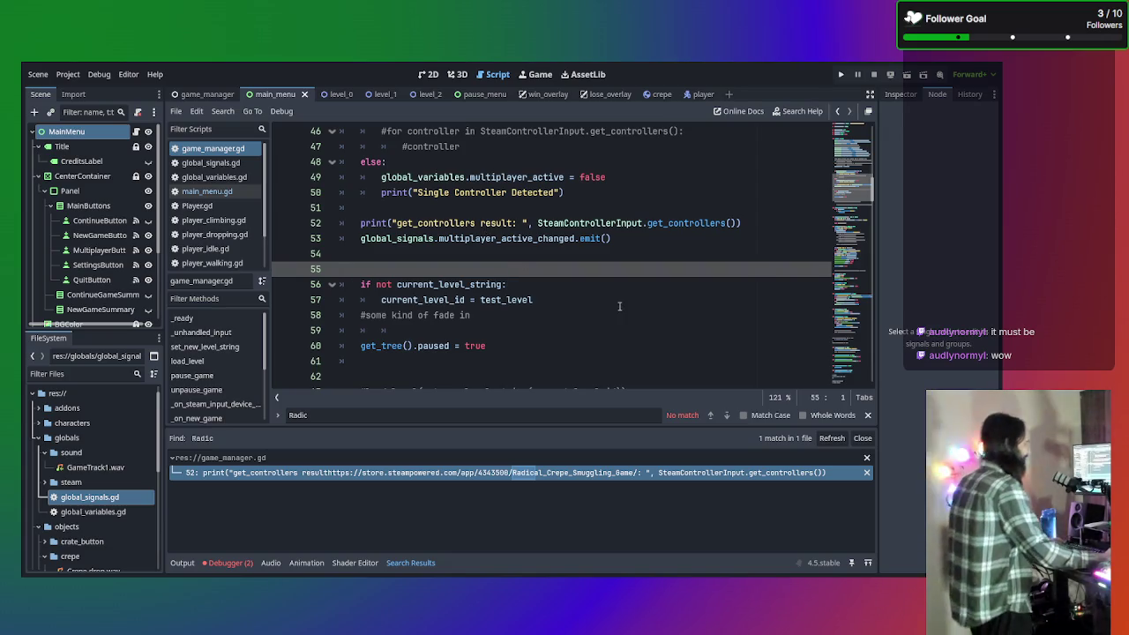
Clear the stray selection in the script and bring up the output log
{"action": "scroll", "coordinate": [666, 339], "scroll_direction": "up", "scroll_amount": 1}
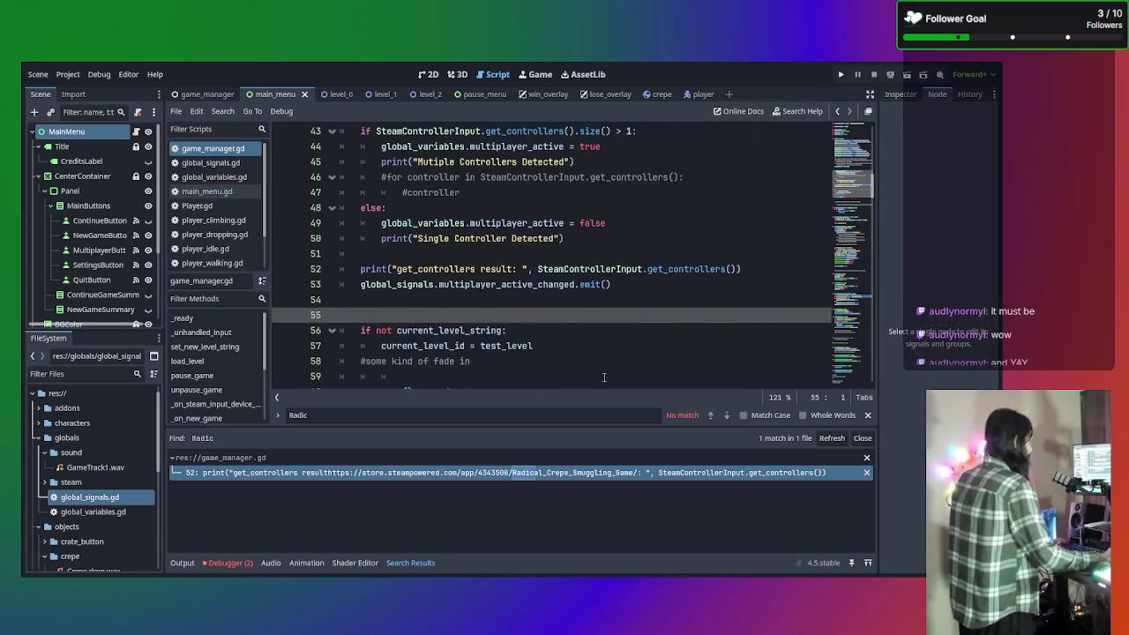
{"action": "left_click_drag", "start_coordinate": [415, 375], "coordinate": [414, 348]}
{"action": "left_click", "coordinate": [409, 308]}
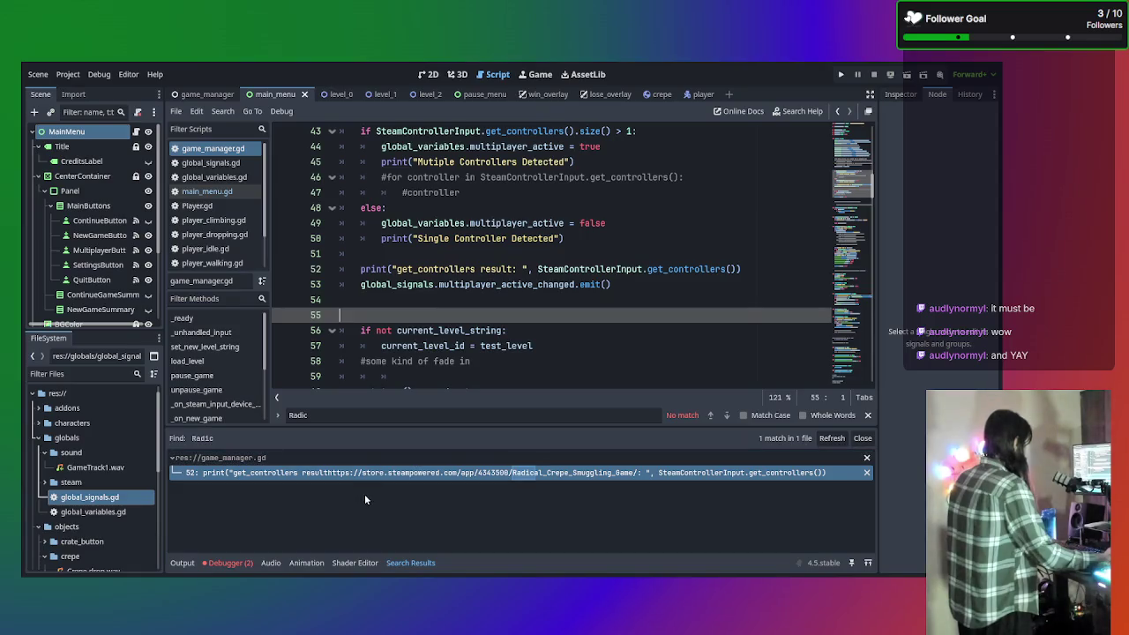
{"action": "left_click", "coordinate": [182, 563]}
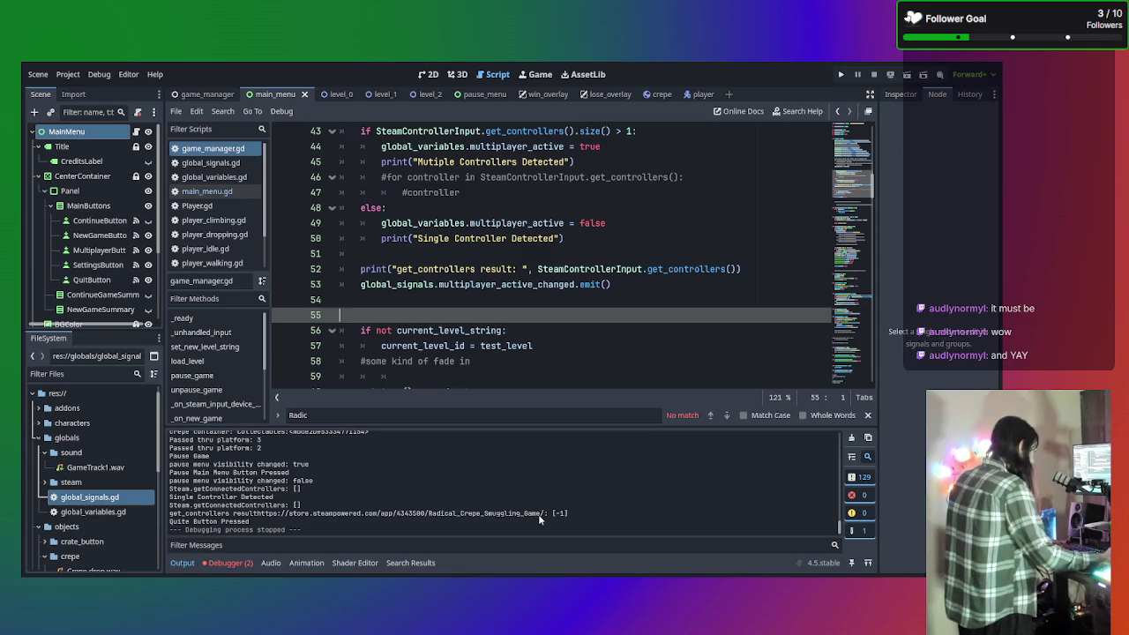
Launch the project with F5 to test the edited controller detection
{"action": "scroll", "coordinate": [296, 517], "scroll_direction": "up", "scroll_amount": 1}
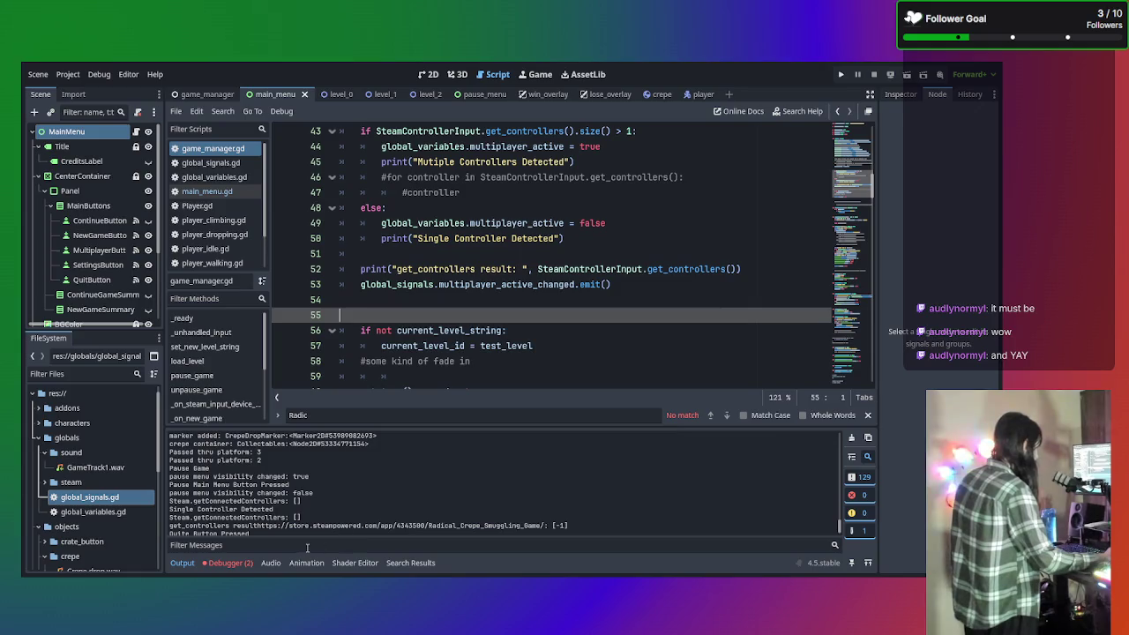
{"action": "key", "text": "F5"}
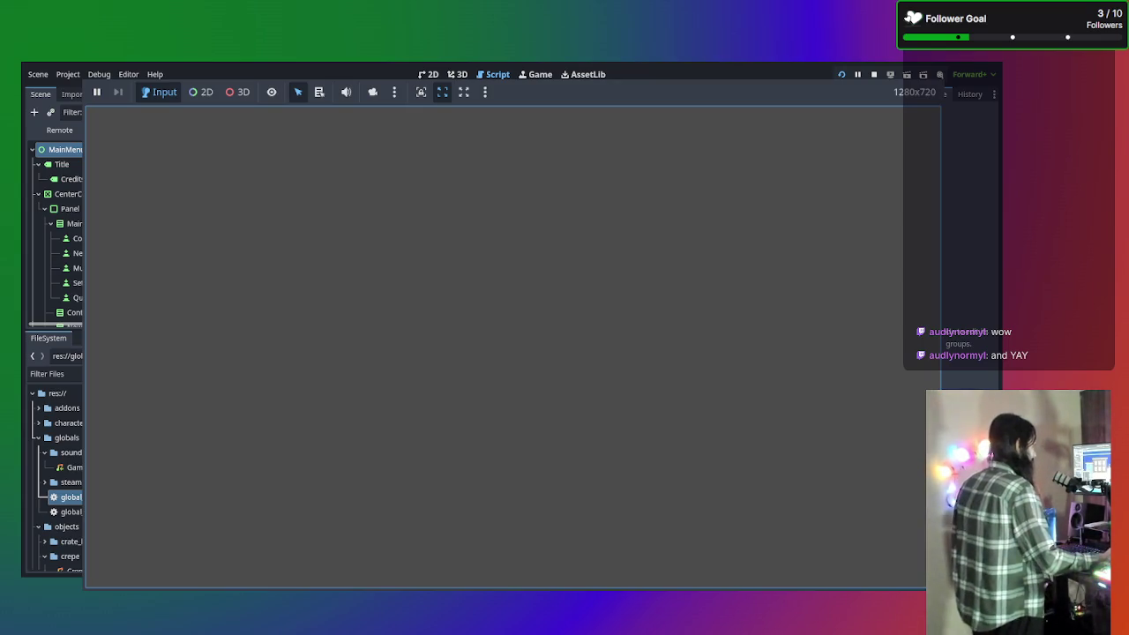
Stop the game with F8, leaving two 'Device connected' lines in the log
{"action": "key", "text": "F8"}
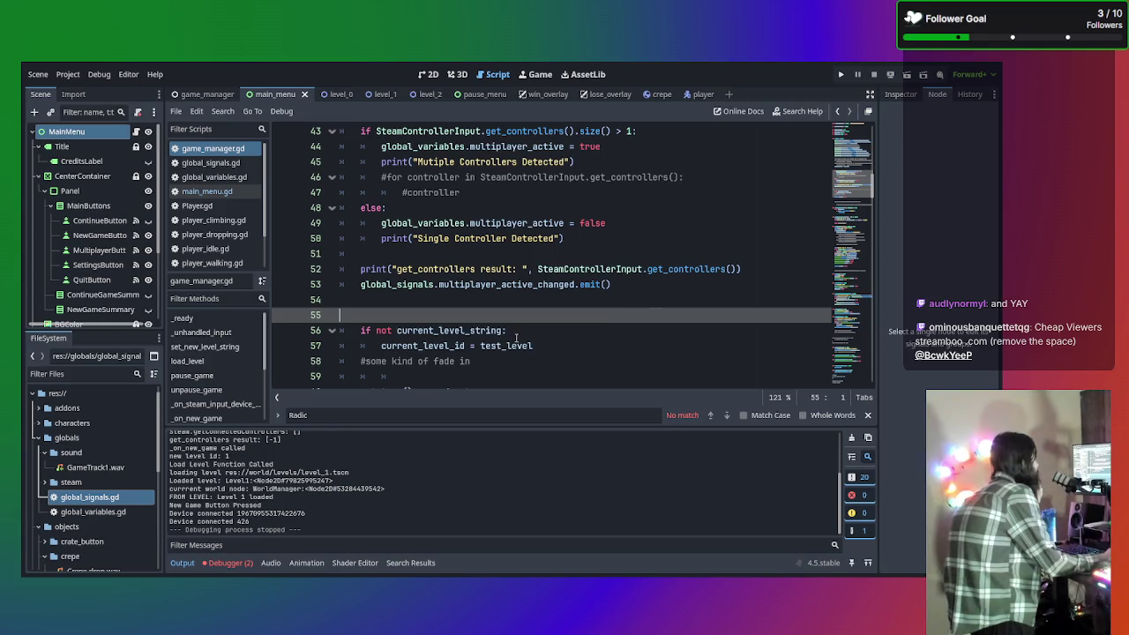
Review game_manager.gd, highlighting lines 52–57 and the level-setup block near line 35
{"action": "mouse_move", "coordinate": [533, 347]}
{"action": "left_mouse_down"}
{"action": "mouse_move", "coordinate": [458, 328]}
{"action": "mouse_move", "coordinate": [350, 250]}
{"action": "mouse_move", "coordinate": [353, 120]}
{"action": "mouse_move", "coordinate": [375, 355]}
{"action": "mouse_move", "coordinate": [362, 379]}
{"action": "left_mouse_up"}
{"action": "scroll", "coordinate": [360, 330], "scroll_direction": "down", "scroll_amount": 7}
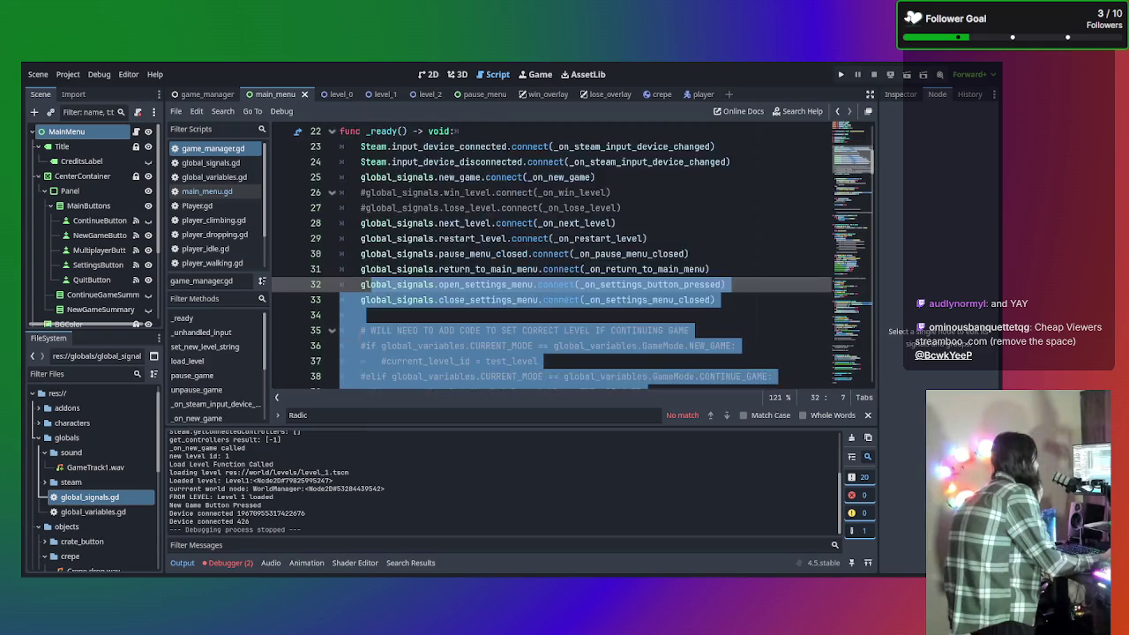
{"action": "scroll", "coordinate": [360, 335], "scroll_direction": "down", "scroll_amount": 4}
{"action": "left_click", "coordinate": [413, 315]}
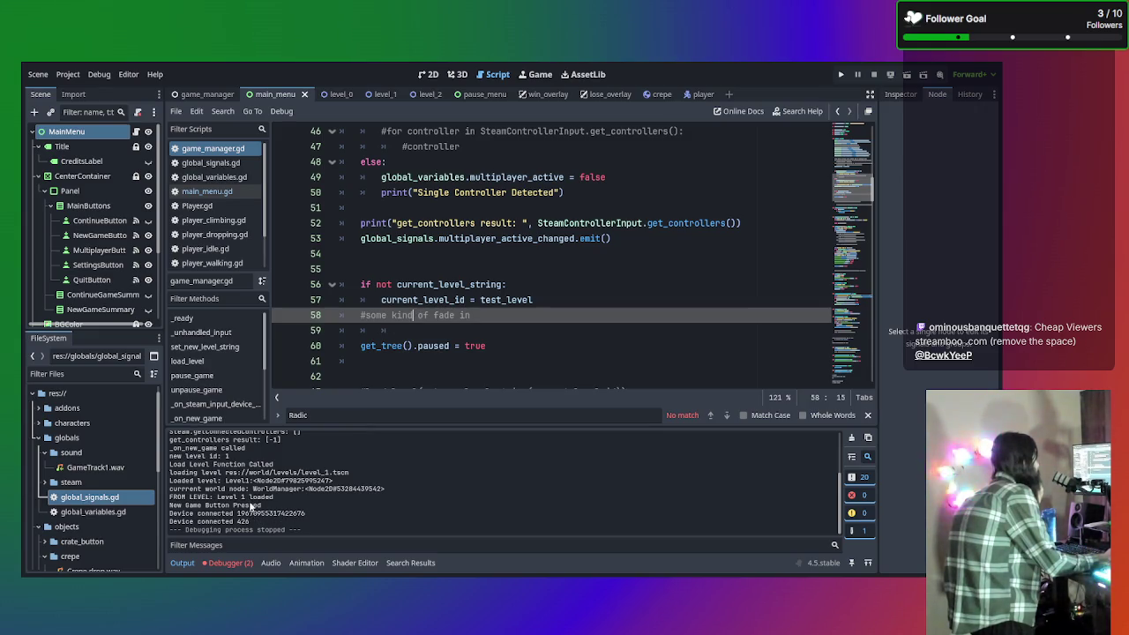
{"action": "scroll", "coordinate": [411, 333], "scroll_direction": "up", "scroll_amount": 8}
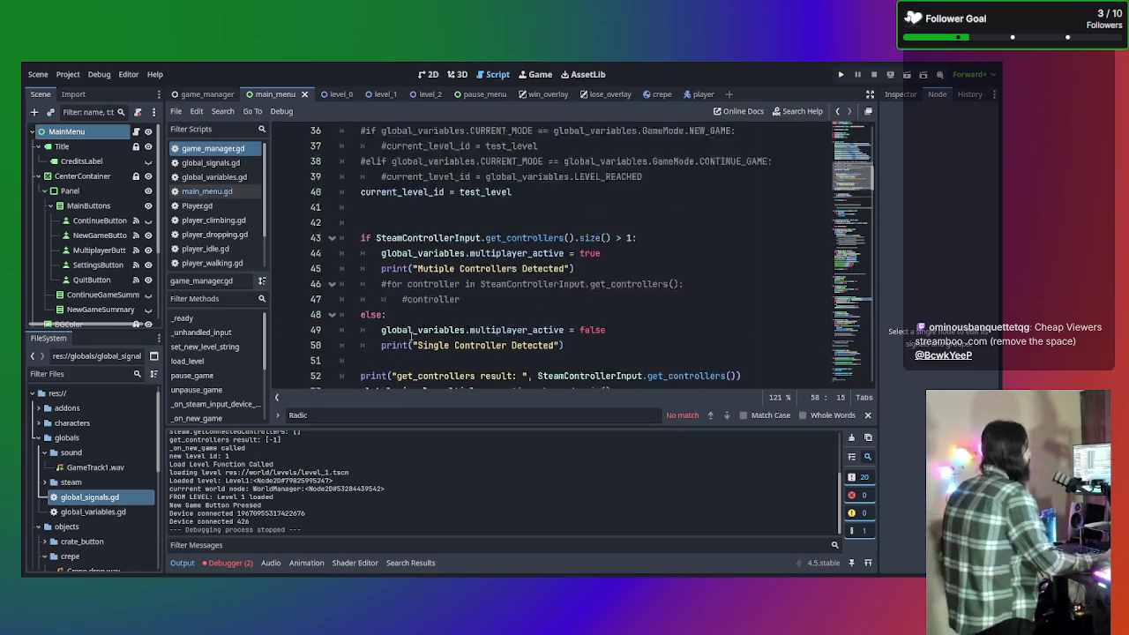
{"action": "left_click", "coordinate": [411, 331]}
{"action": "mouse_move", "coordinate": [411, 333]}
{"action": "left_mouse_down"}
{"action": "mouse_move", "coordinate": [379, 343]}
{"action": "mouse_move", "coordinate": [333, 399]}
{"action": "left_mouse_up"}
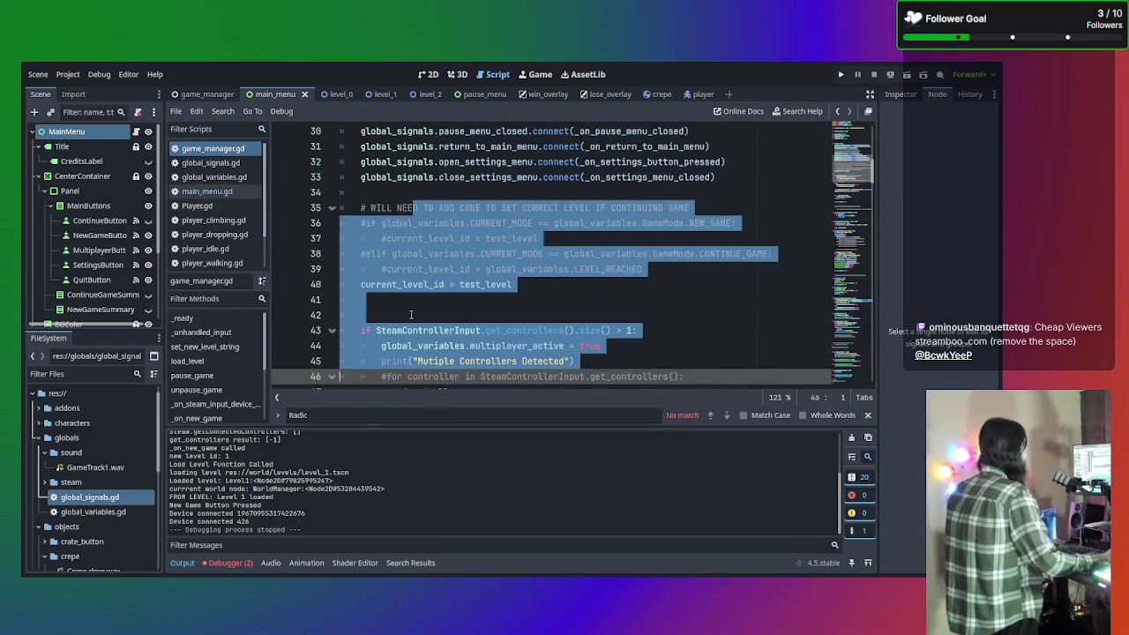
{"action": "left_click", "coordinate": [412, 314]}
{"action": "scroll", "coordinate": [411, 315], "scroll_direction": "down", "scroll_amount": 8}
{"action": "scroll", "coordinate": [411, 315], "scroll_direction": "down", "scroll_amount": 6}
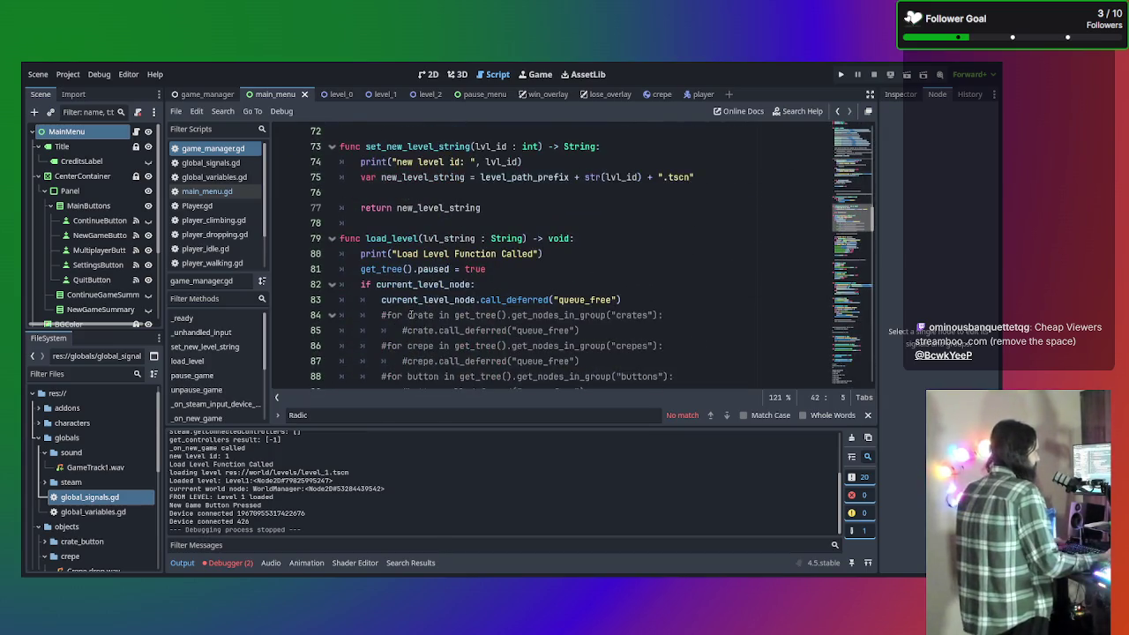
{"action": "scroll", "coordinate": [411, 315], "scroll_direction": "down", "scroll_amount": 7}
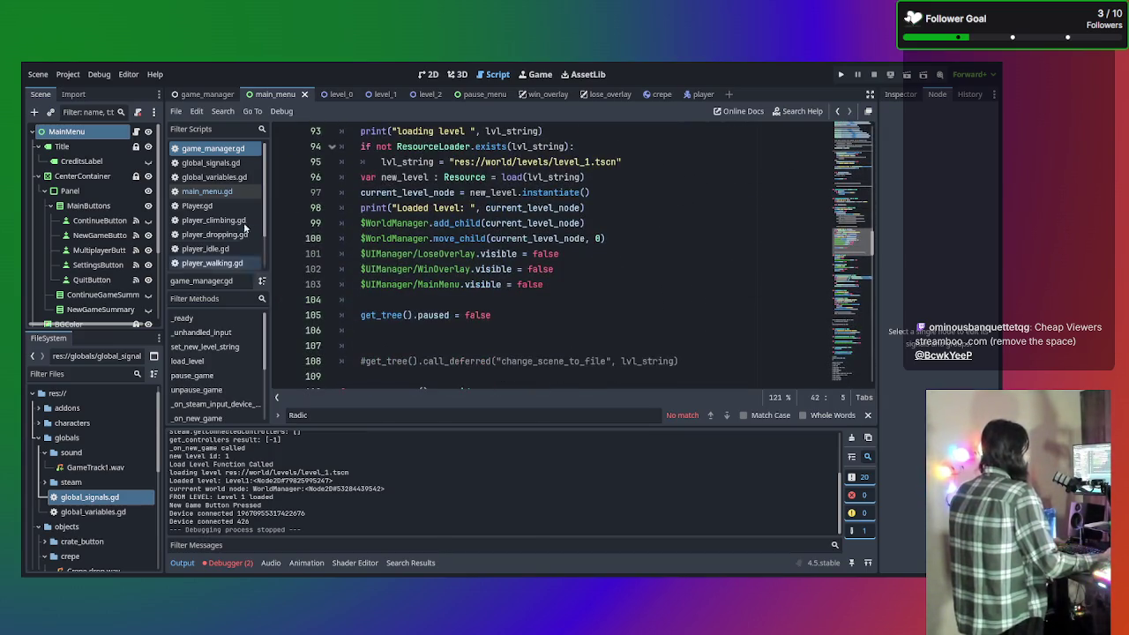
Briefly view global_signals.gd, then return to game_manager.gd's pause functions
{"action": "left_click", "coordinate": [219, 131]}
{"action": "left_click", "coordinate": [221, 149]}
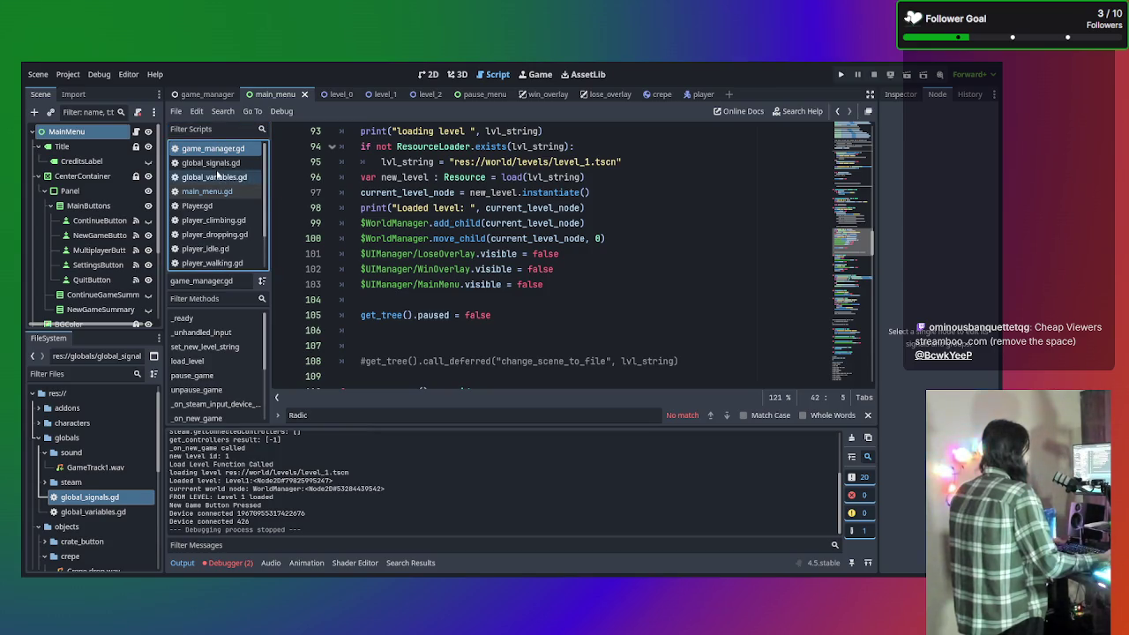
{"action": "left_click", "coordinate": [220, 163]}
{"action": "left_click", "coordinate": [216, 149]}
{"action": "scroll", "coordinate": [530, 239], "scroll_direction": "down", "scroll_amount": 6}
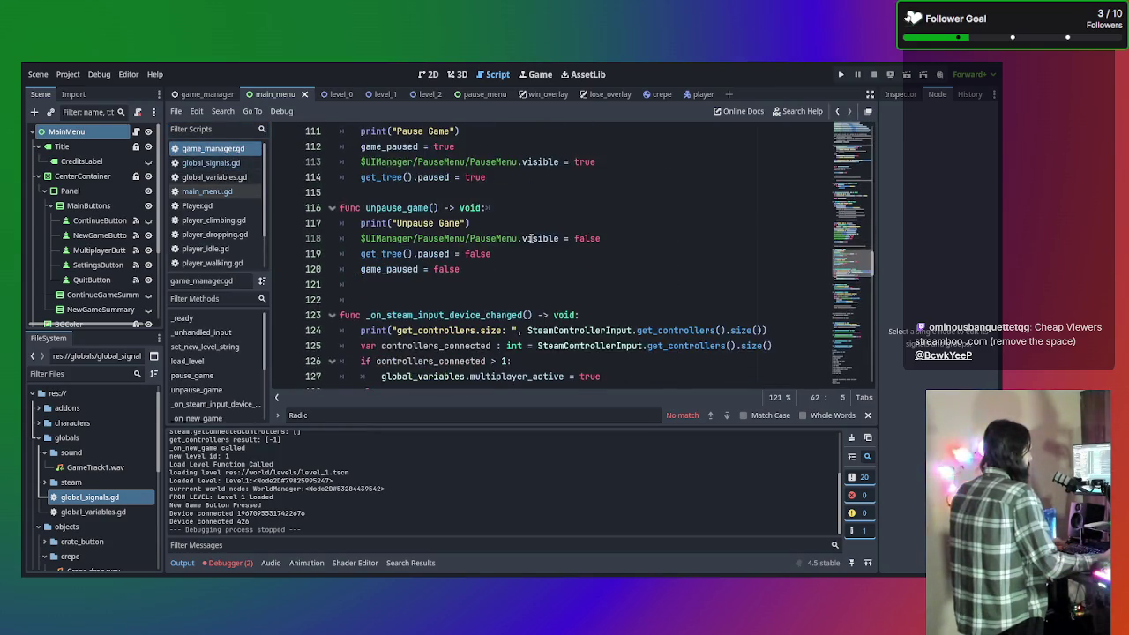
{"action": "scroll", "coordinate": [530, 238], "scroll_direction": "up", "scroll_amount": 3}
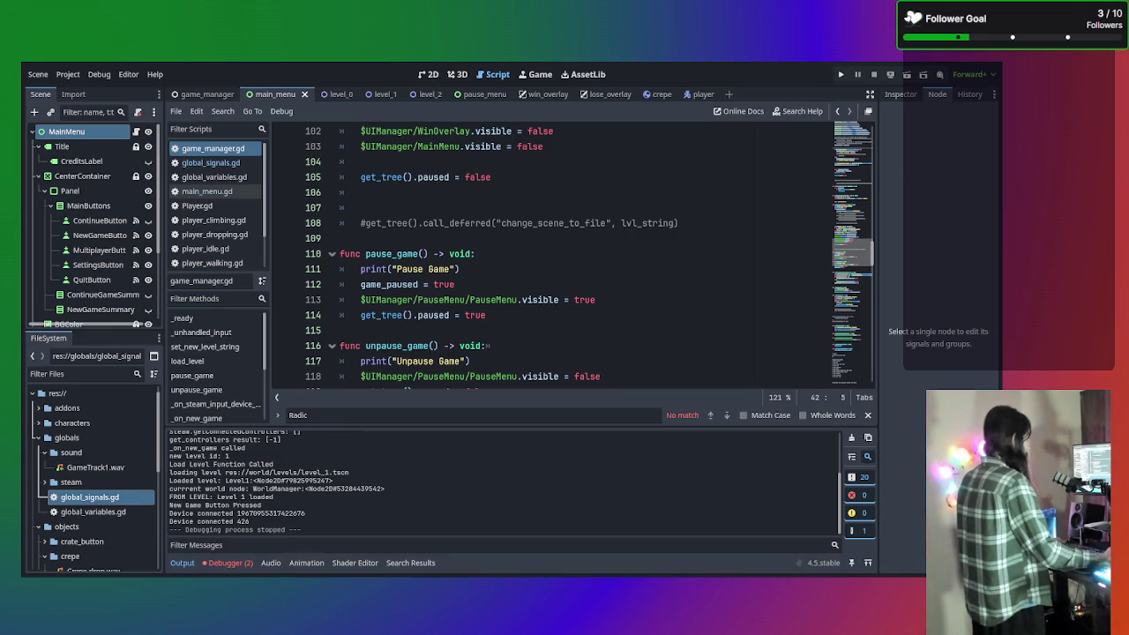
Scroll to the top of game_manager.gd and inspect the input_device_connected hookup on line 23
{"action": "scroll", "coordinate": [565, 256], "scroll_direction": "down", "scroll_amount": 1}
{"action": "scroll", "coordinate": [565, 256], "scroll_direction": "up", "scroll_amount": 10}
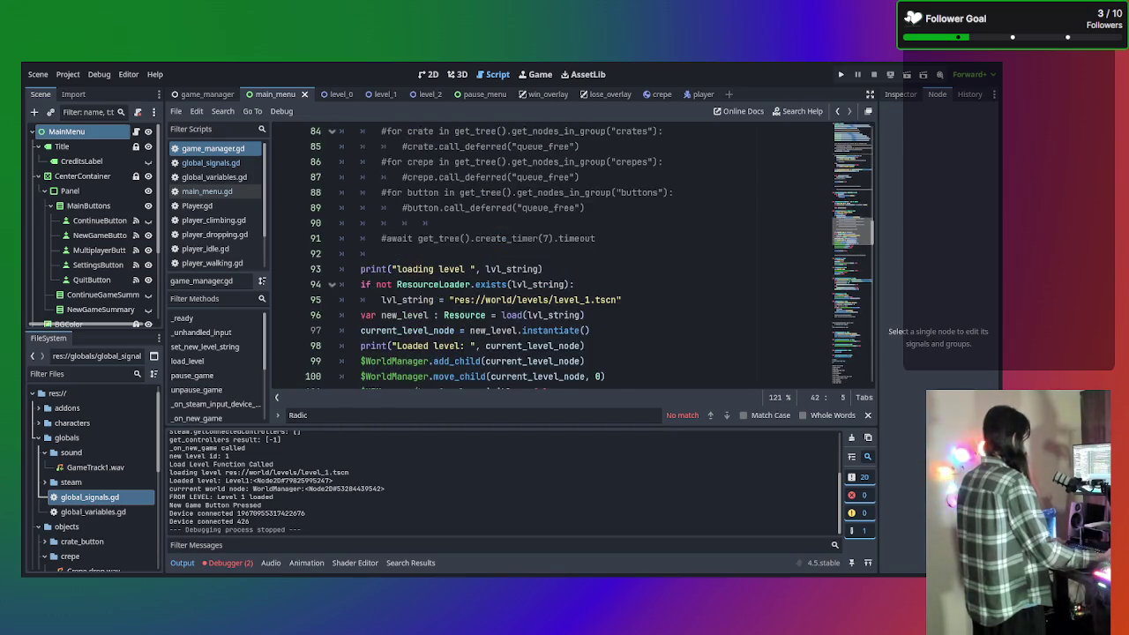
{"action": "scroll", "coordinate": [565, 256], "scroll_direction": "up", "scroll_amount": 4}
{"action": "scroll", "coordinate": [564, 256], "scroll_direction": "up", "scroll_amount": 2}
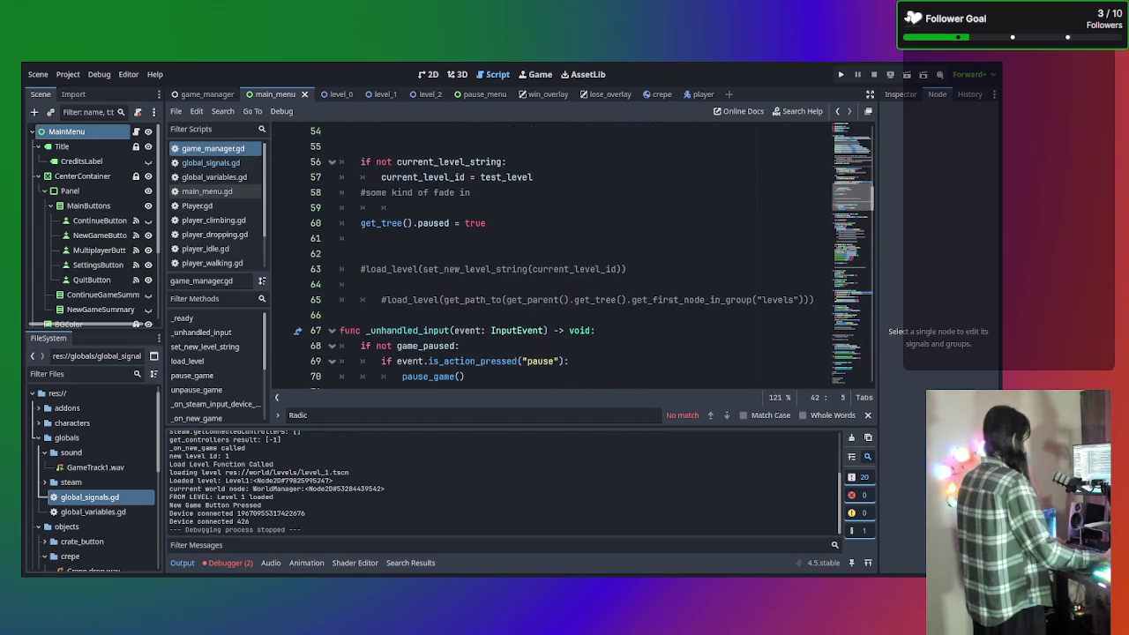
{"action": "scroll", "coordinate": [565, 255], "scroll_direction": "down", "scroll_amount": 1}
{"action": "scroll", "coordinate": [565, 255], "scroll_direction": "up", "scroll_amount": 4}
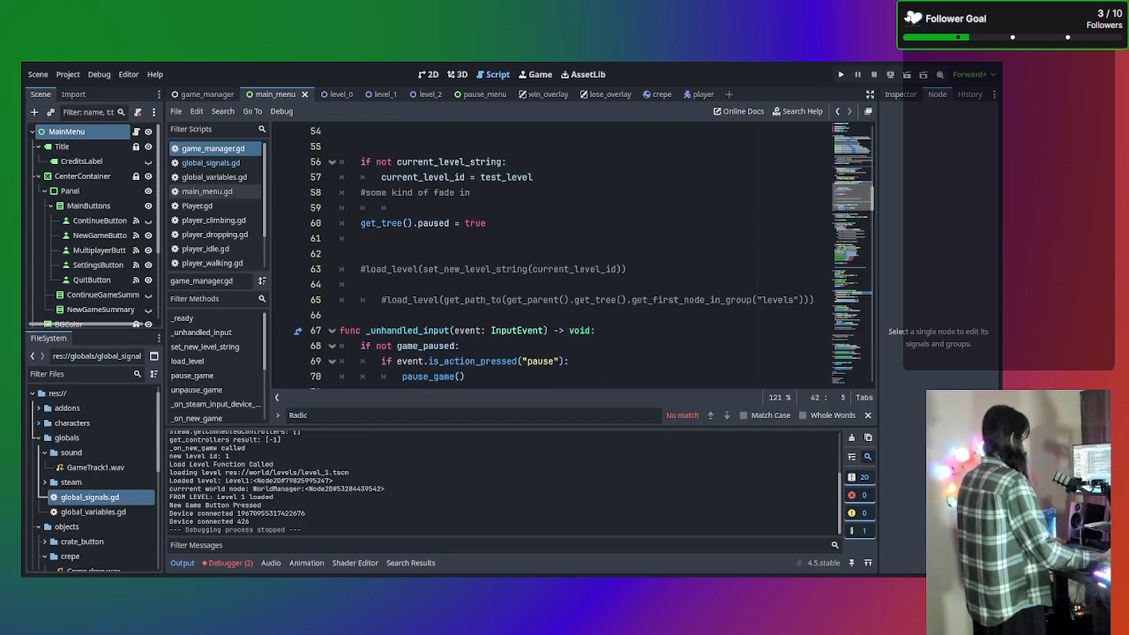
{"action": "scroll", "coordinate": [564, 256], "scroll_direction": "down", "scroll_amount": 8}
{"action": "scroll", "coordinate": [565, 256], "scroll_direction": "up", "scroll_amount": 1}
{"action": "scroll", "coordinate": [564, 256], "scroll_direction": "up", "scroll_amount": 12}
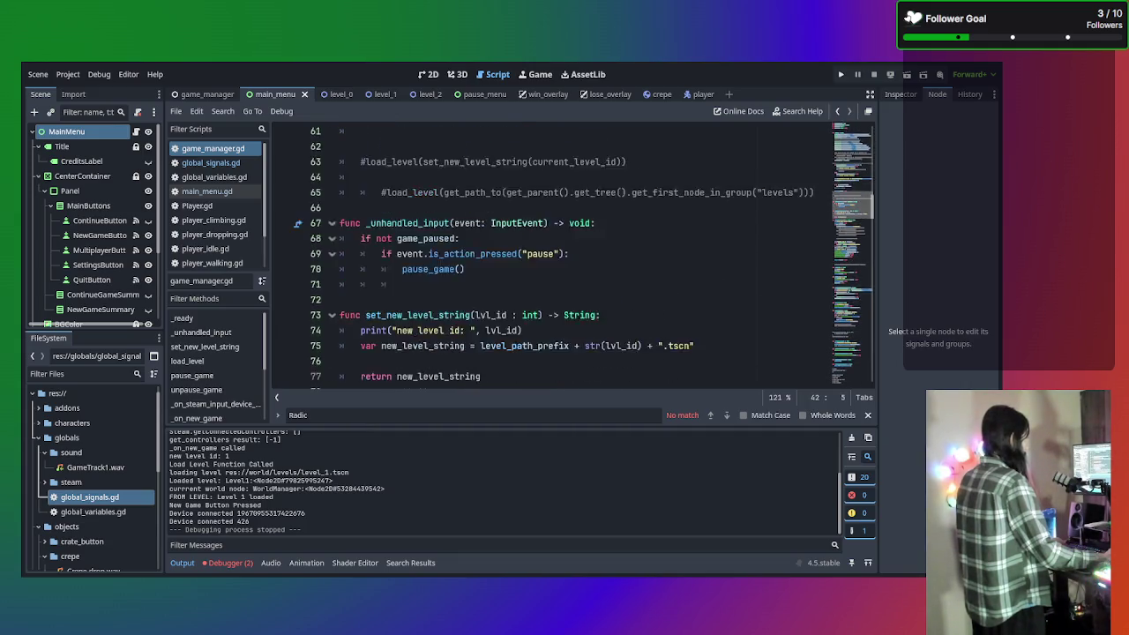
{"action": "scroll", "coordinate": [564, 256], "scroll_direction": "up", "scroll_amount": 8}
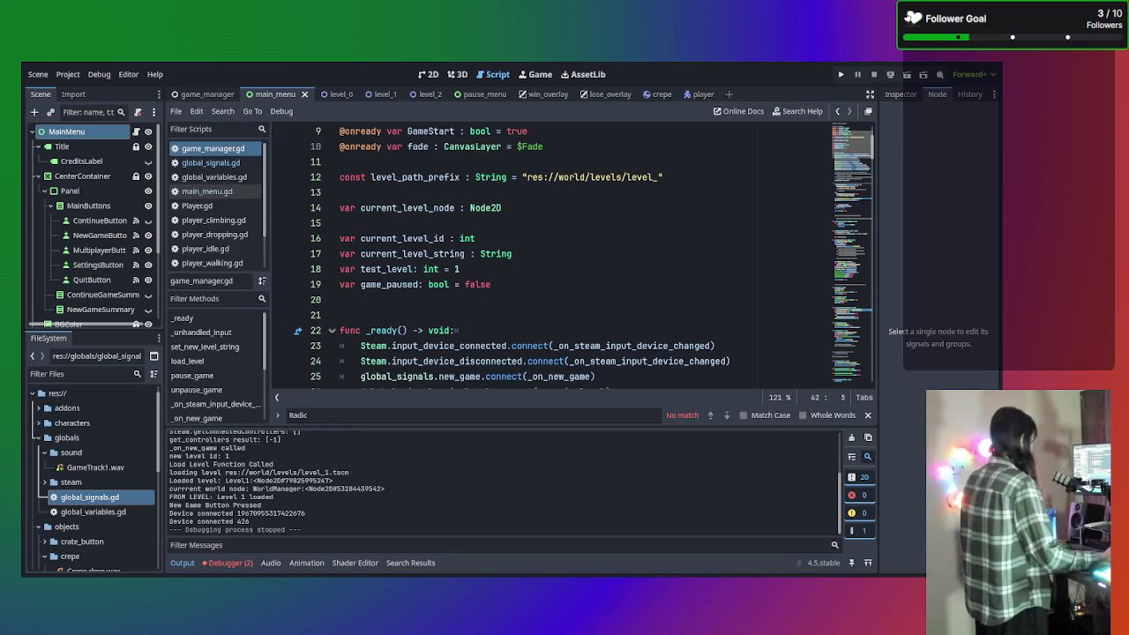
{"action": "left_click", "coordinate": [507, 346]}
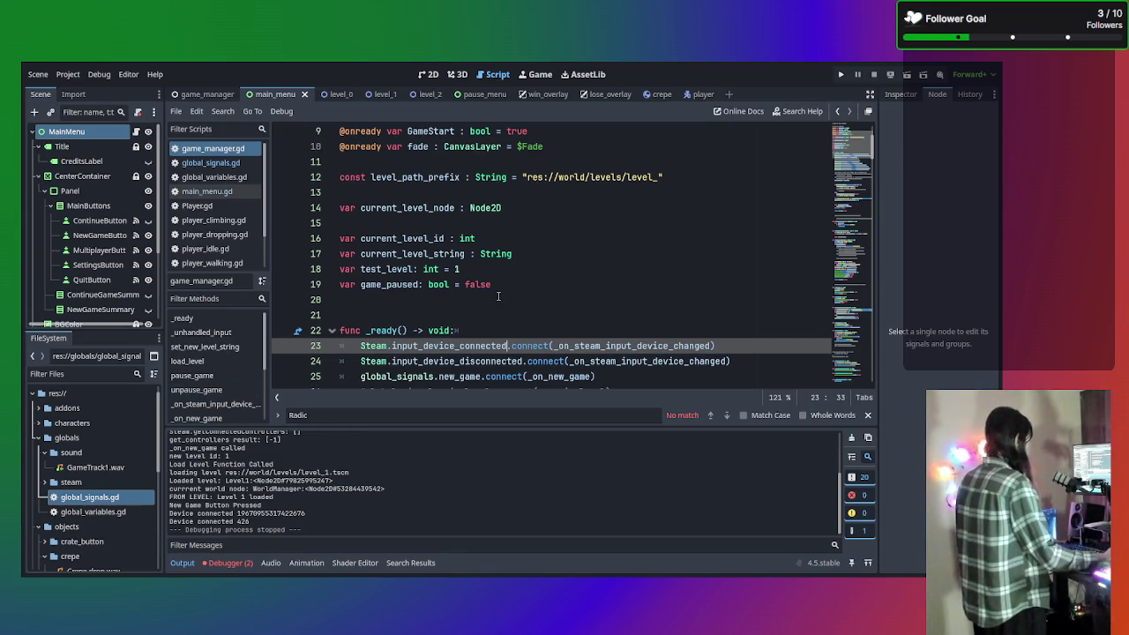
Check main_menu.gd, then return to game_manager.gd at the end of line 17
{"action": "left_click", "coordinate": [212, 192]}
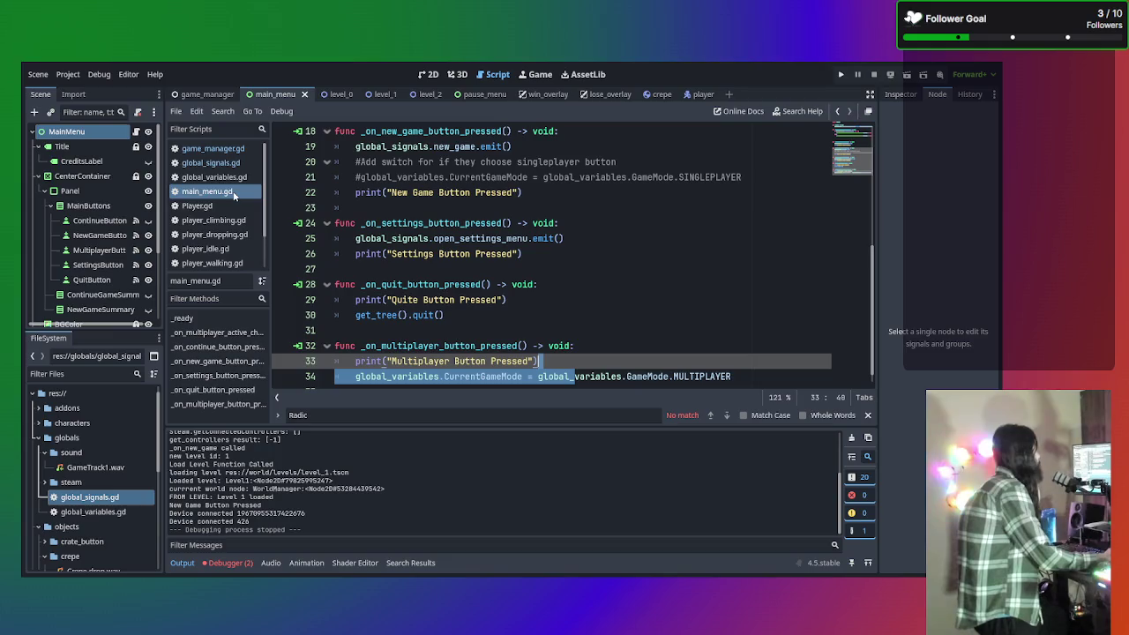
{"action": "scroll", "coordinate": [469, 274], "scroll_direction": "up", "scroll_amount": 1}
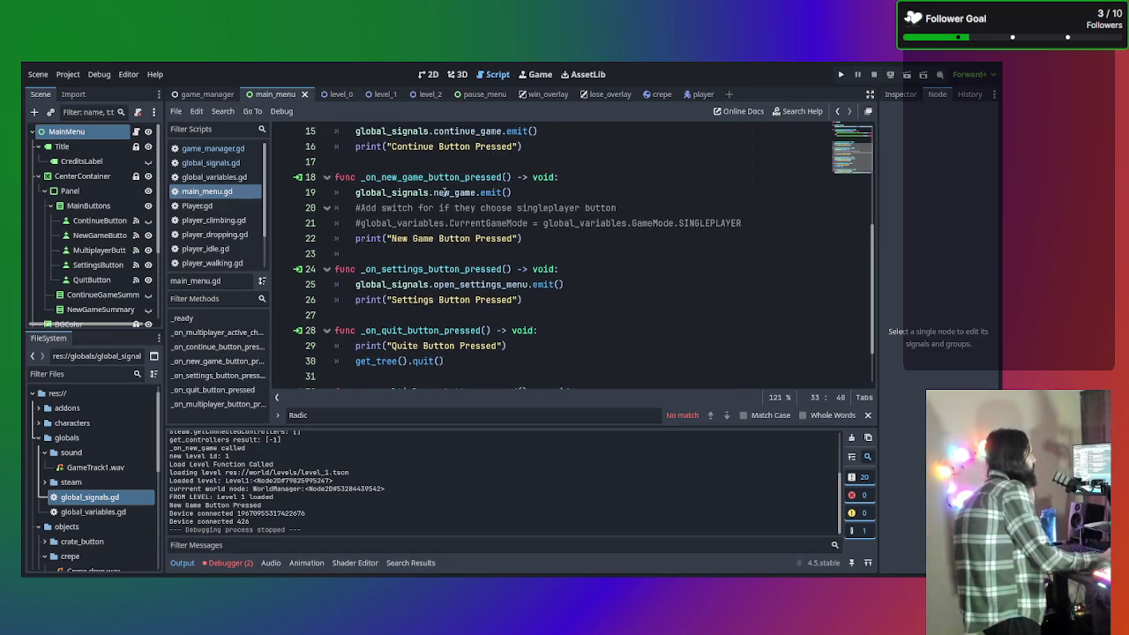
{"action": "left_click", "coordinate": [219, 149]}
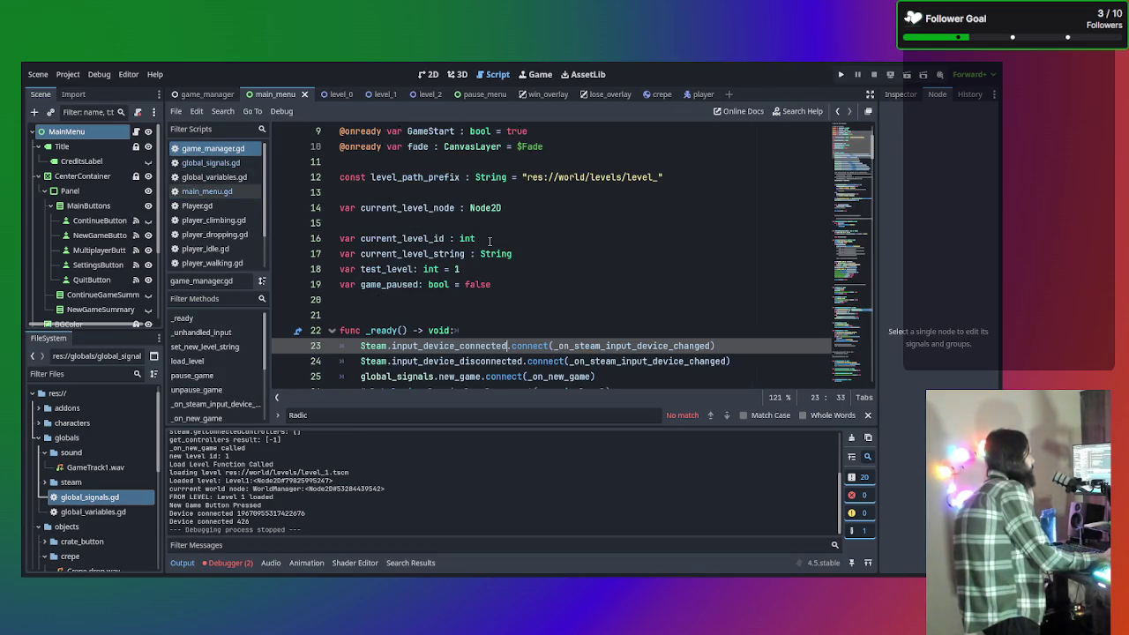
{"action": "left_click", "coordinate": [612, 255]}
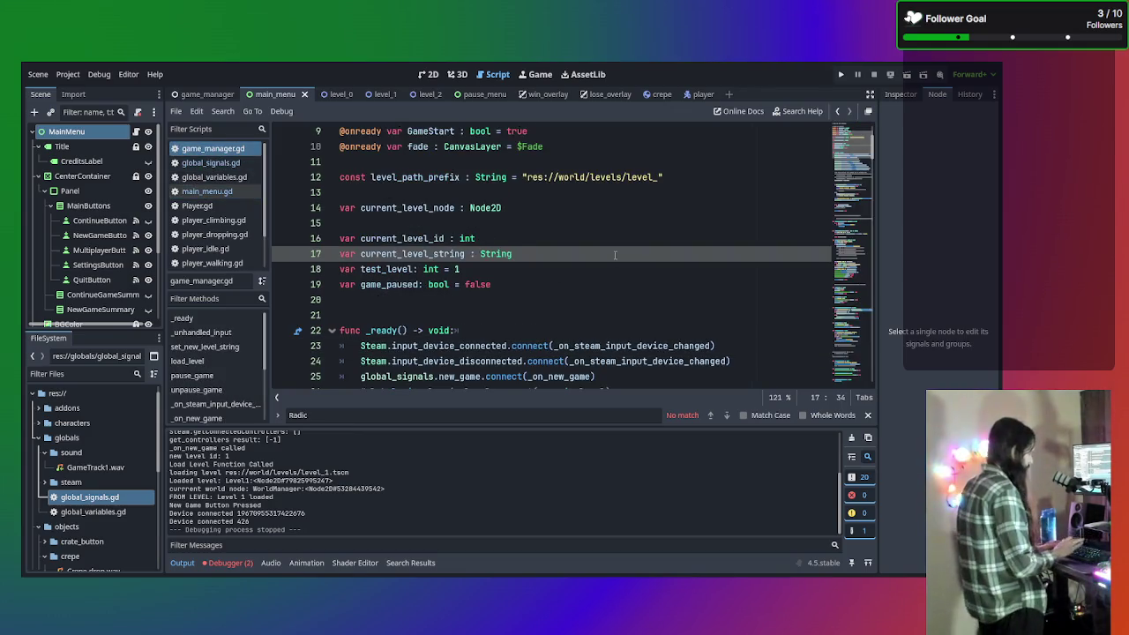
Search the script for 'new' to reach the _on_new_game function
{"action": "key", "text": "ctrl+f"}
{"action": "type", "text": "new"}
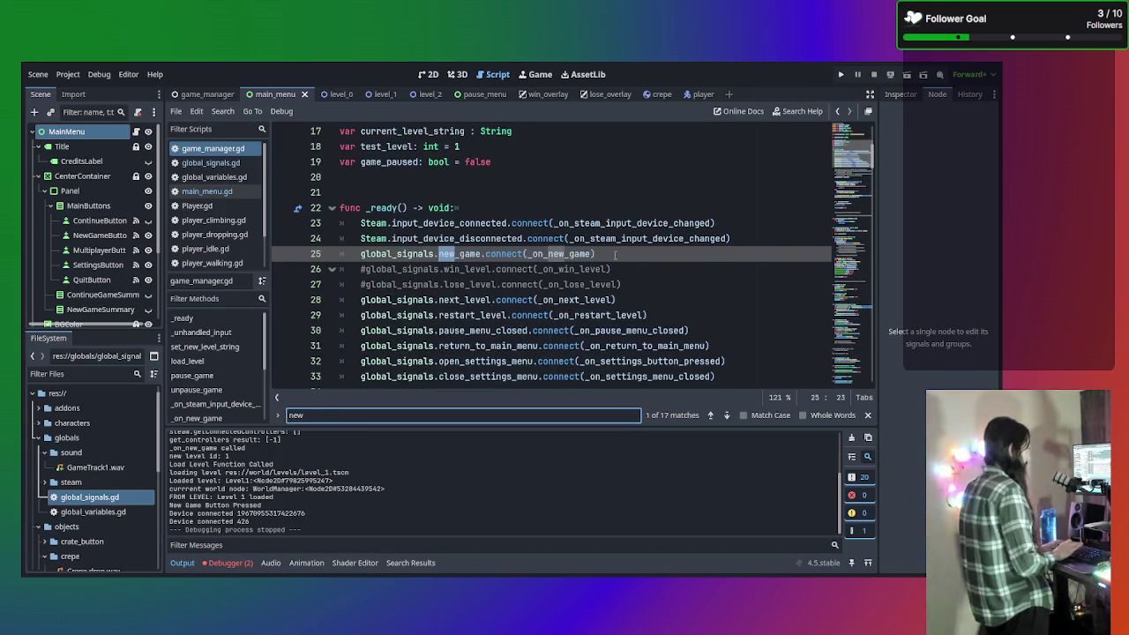
{"action": "key", "text": "Return"}
{"action": "key", "text": "Return"}
{"action": "key", "text": "Return"}
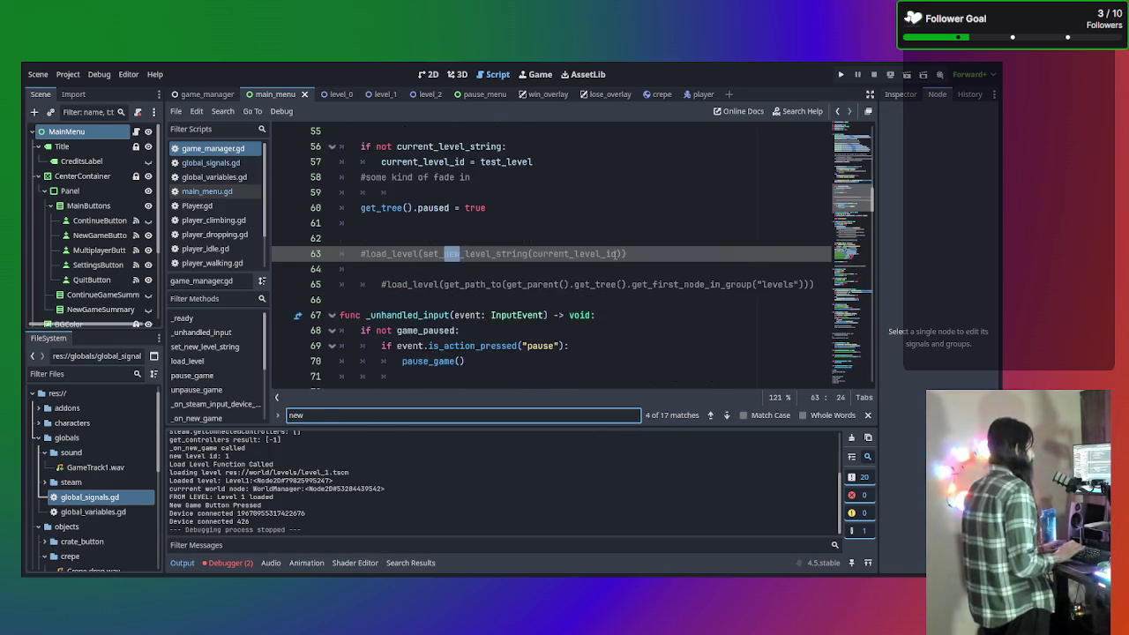
{"action": "key", "text": "Return"}
{"action": "key", "text": "Return"}
{"action": "key", "text": "Return"}
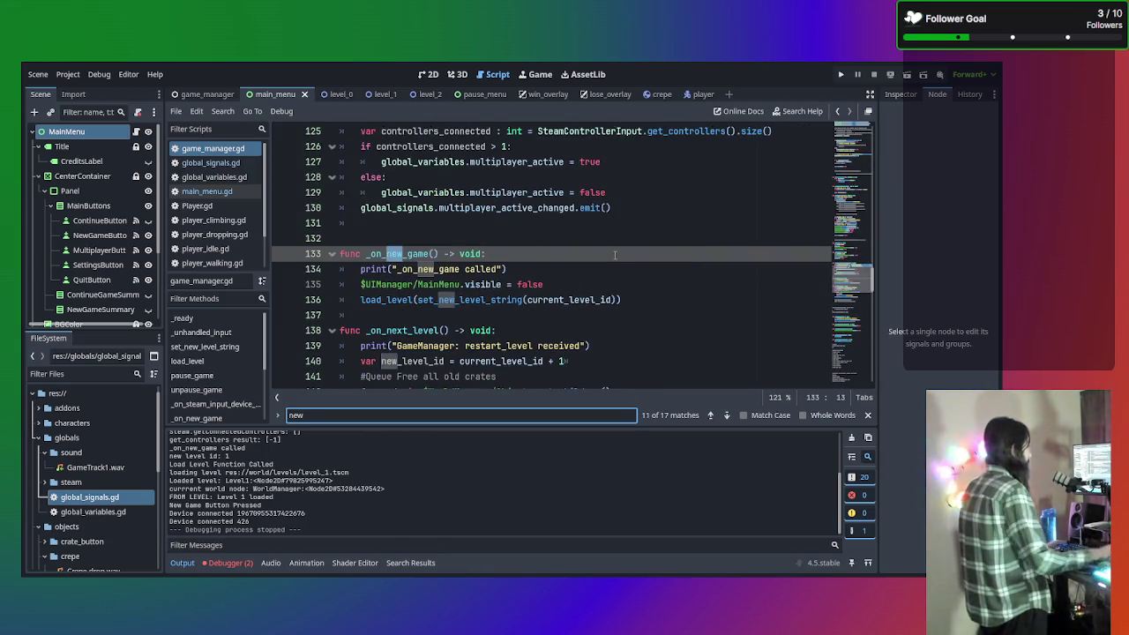
{"action": "left_click", "coordinate": [649, 294]}
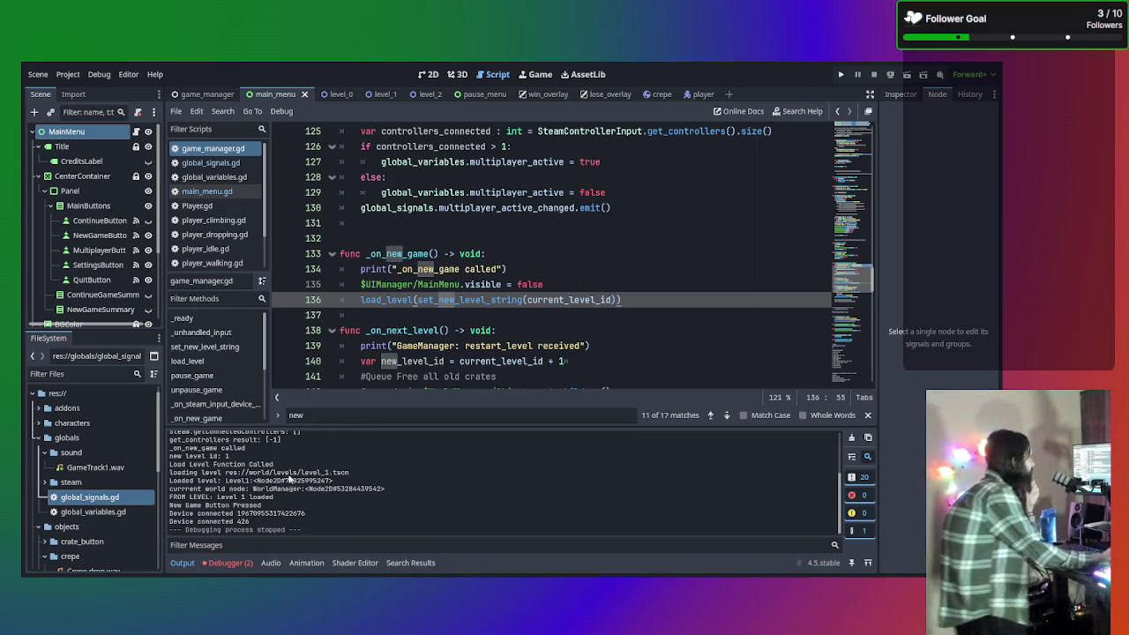
Compare the 'New Game Button Pressed' log line with the print and load_level calls around line 134
{"action": "left_click_drag", "start_coordinate": [169, 504], "coordinate": [263, 506]}
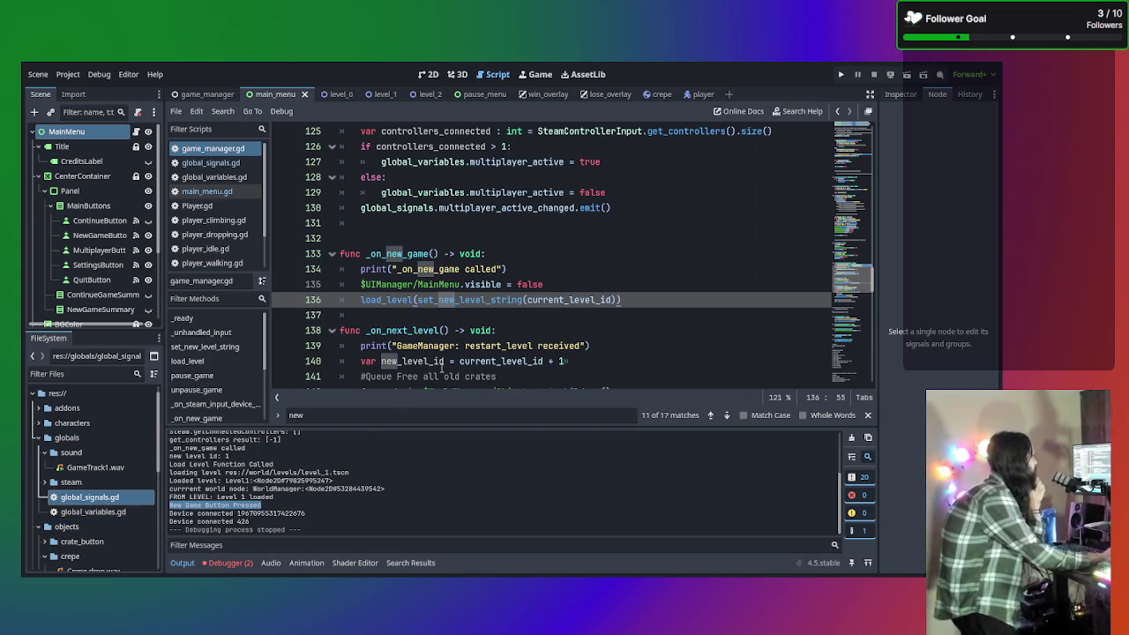
{"action": "left_click_drag", "start_coordinate": [532, 271], "coordinate": [362, 269]}
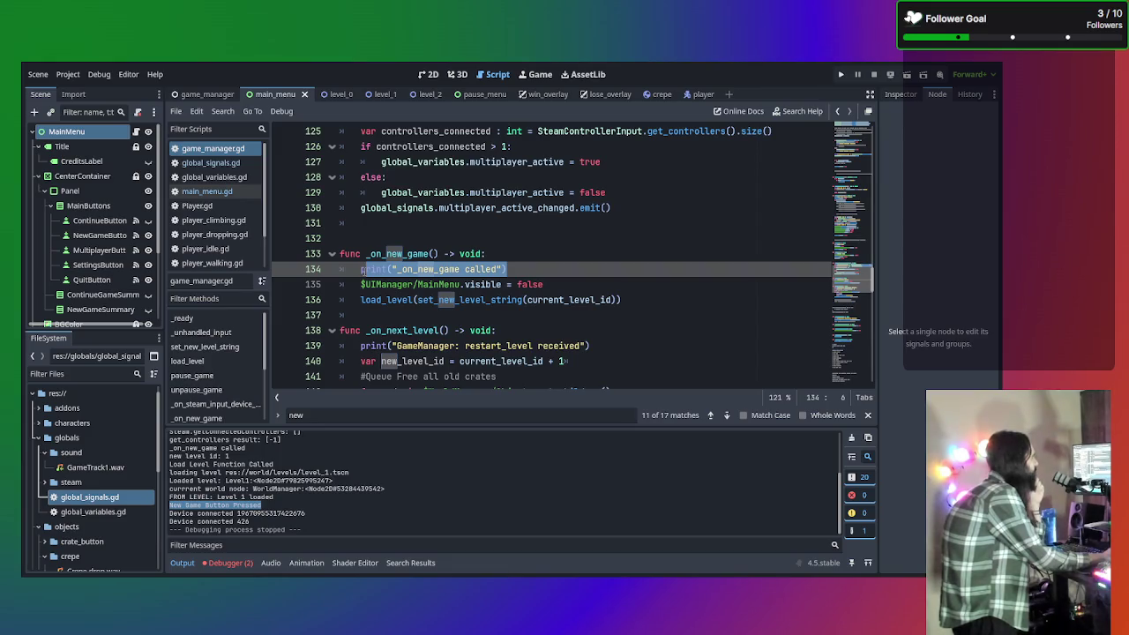
{"action": "left_click", "coordinate": [564, 250]}
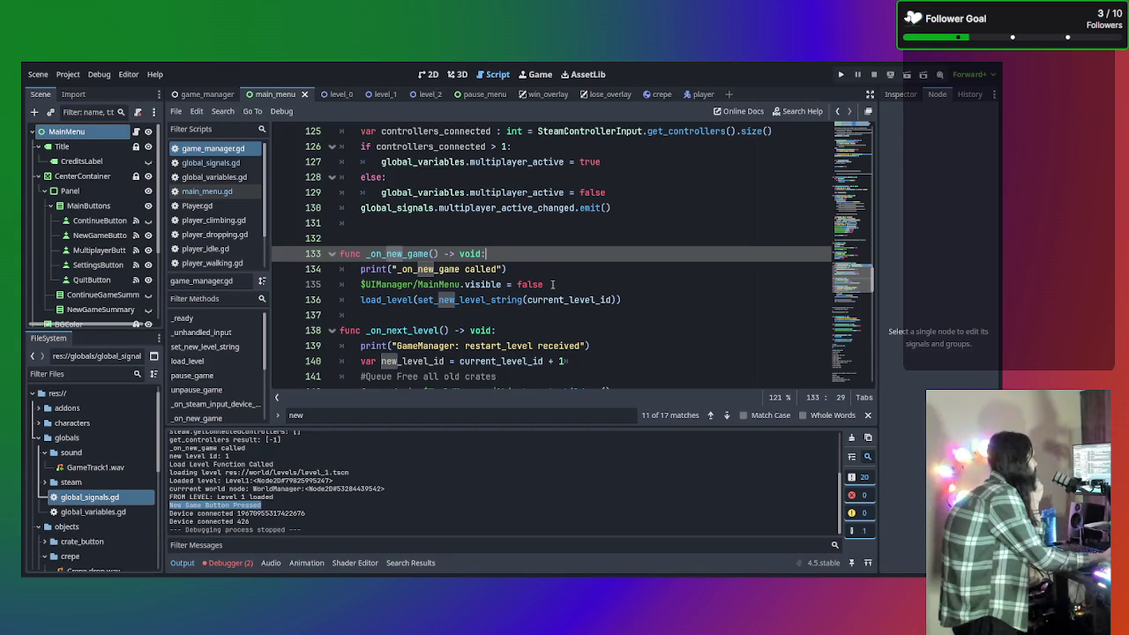
{"action": "left_click", "coordinate": [553, 284]}
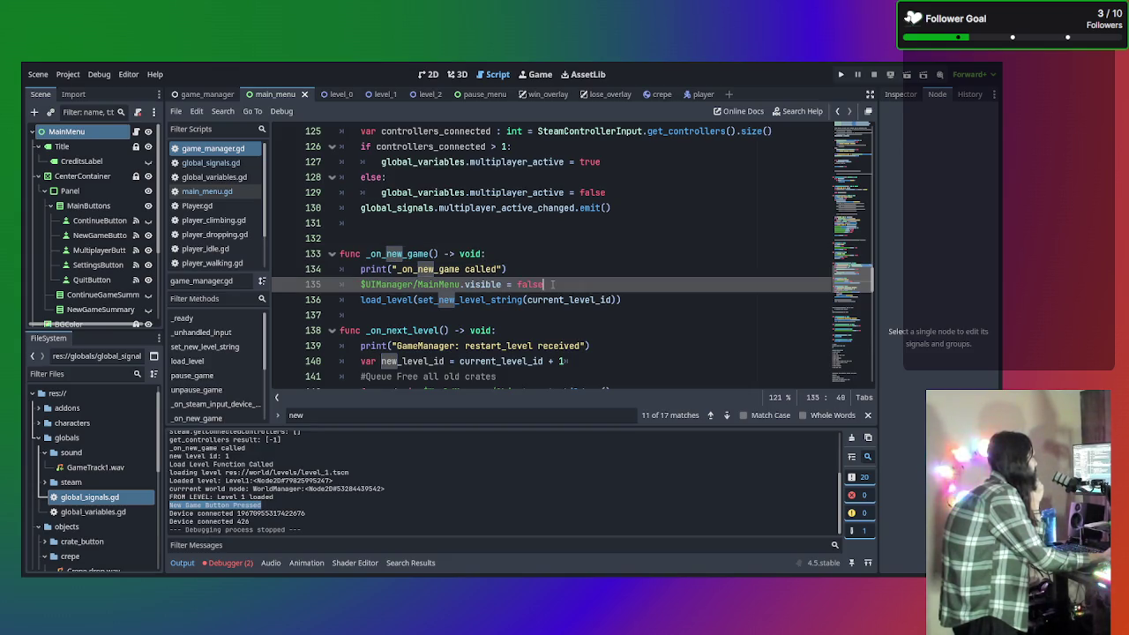
{"action": "left_click", "coordinate": [564, 301]}
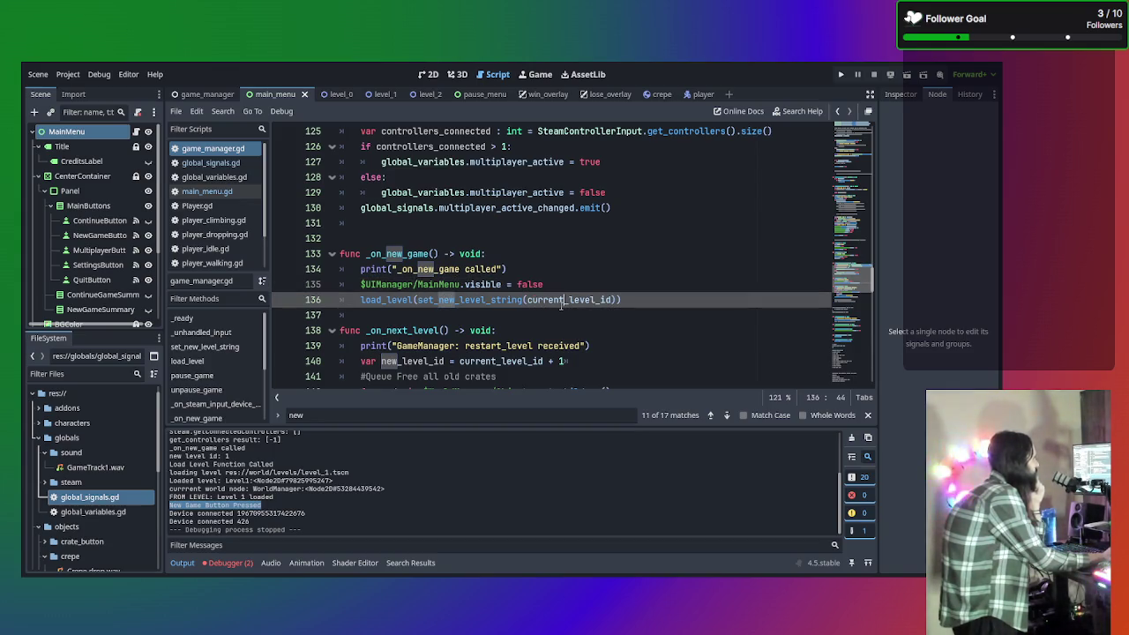
{"action": "left_click", "coordinate": [497, 269]}
{"action": "left_click_drag", "start_coordinate": [500, 269], "coordinate": [356, 276]}
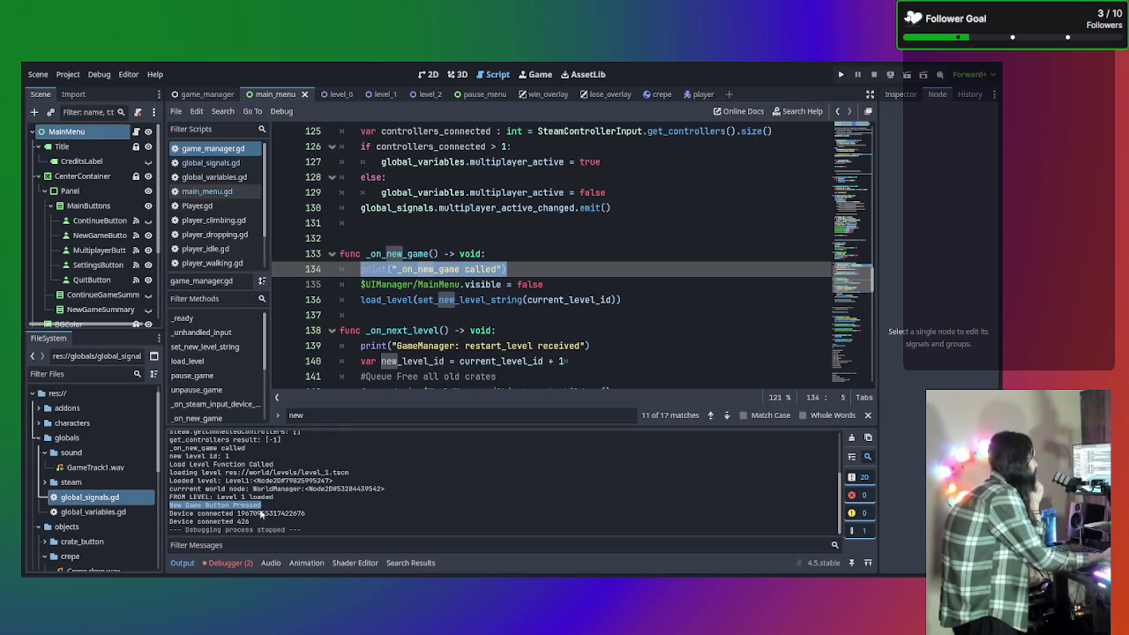
Check the '_on_new_game called' output line, stop the game, and open main_menu.gd
{"action": "scroll", "coordinate": [289, 516], "scroll_direction": "up", "scroll_amount": 3}
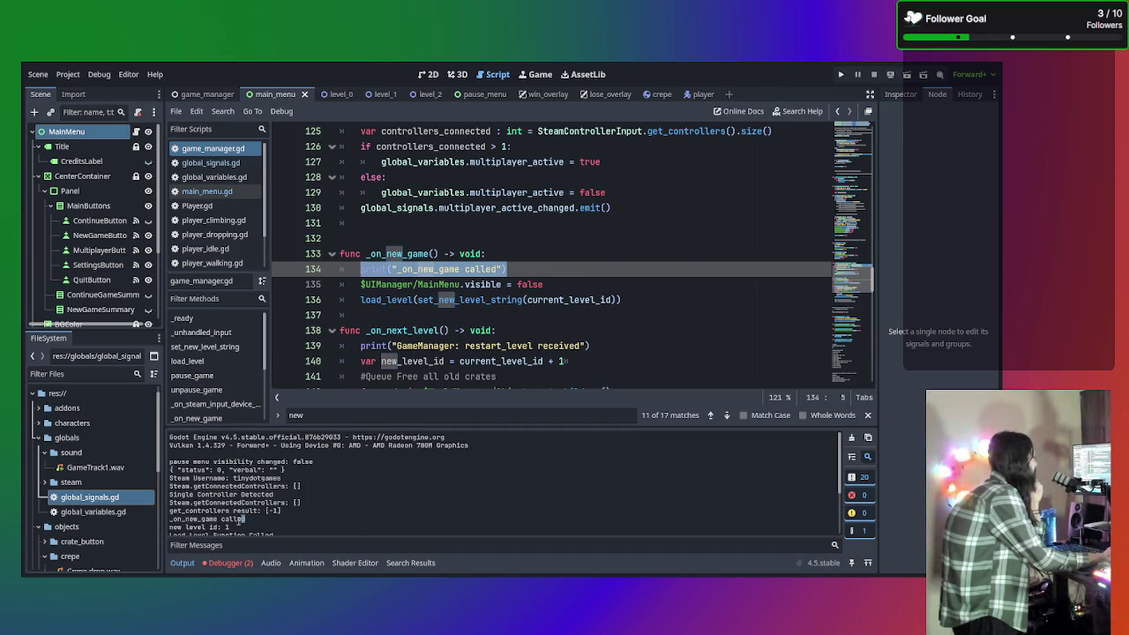
{"action": "left_click_drag", "start_coordinate": [247, 519], "coordinate": [168, 521]}
{"action": "left_click", "coordinate": [239, 514]}
{"action": "scroll", "coordinate": [247, 507], "scroll_direction": "down", "scroll_amount": 1}
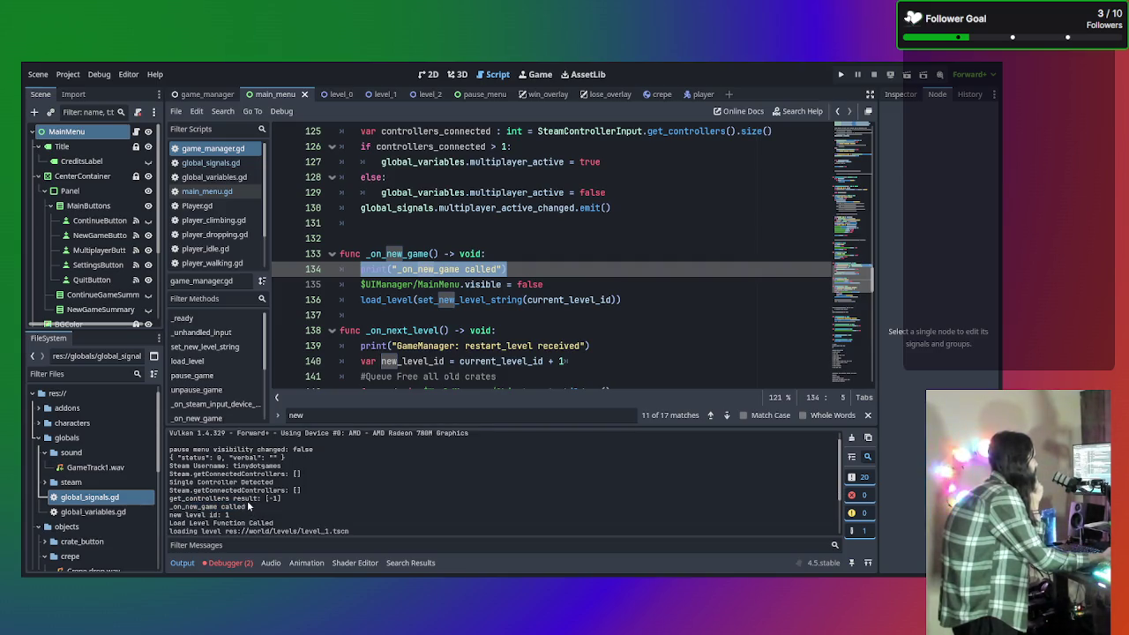
{"action": "left_click_drag", "start_coordinate": [247, 508], "coordinate": [187, 508]}
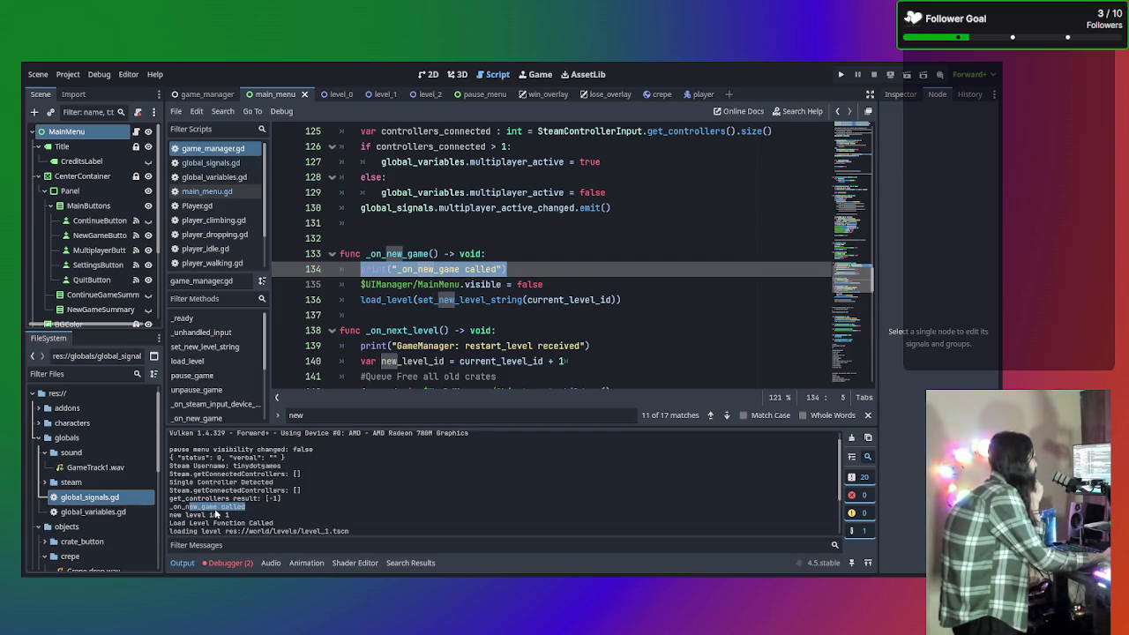
{"action": "left_click", "coordinate": [247, 526]}
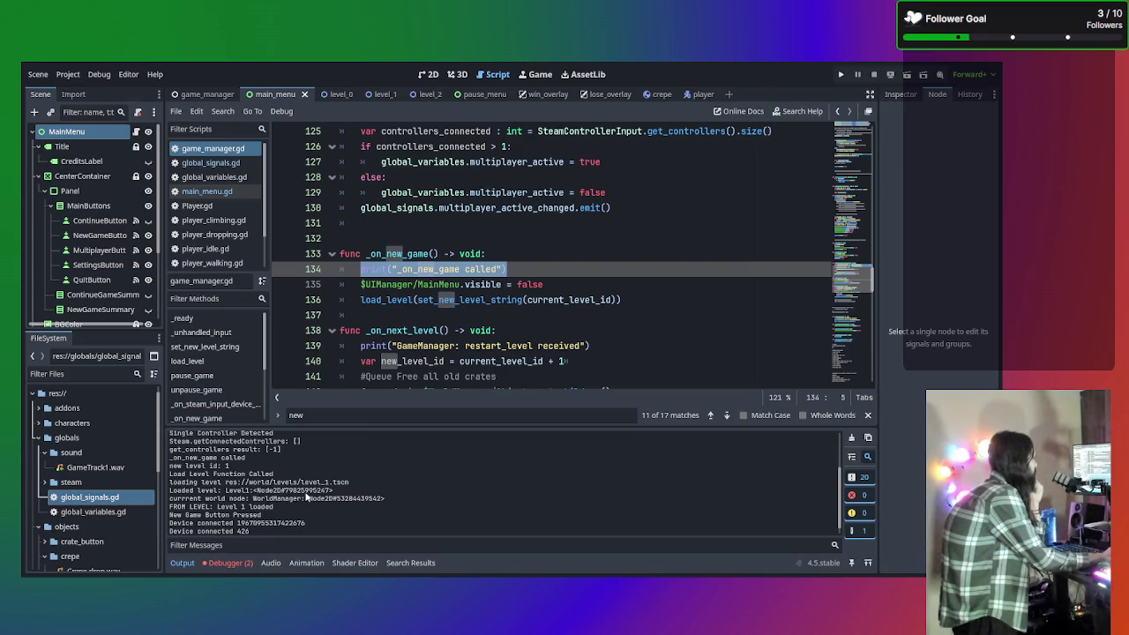
{"action": "key", "text": "F8"}
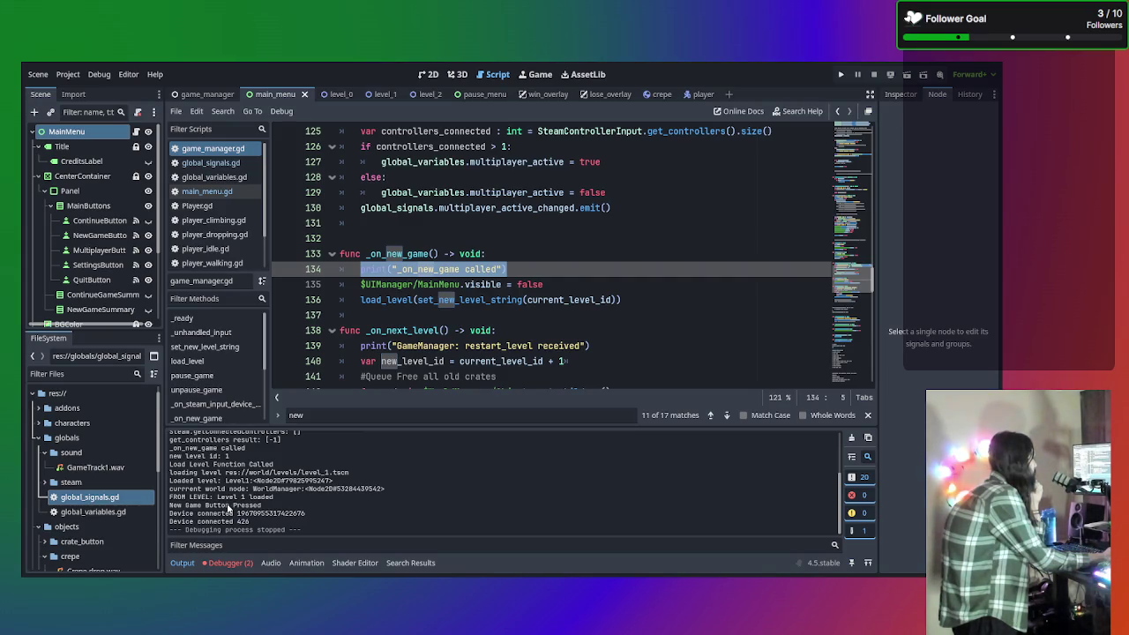
{"action": "left_click", "coordinate": [207, 190]}
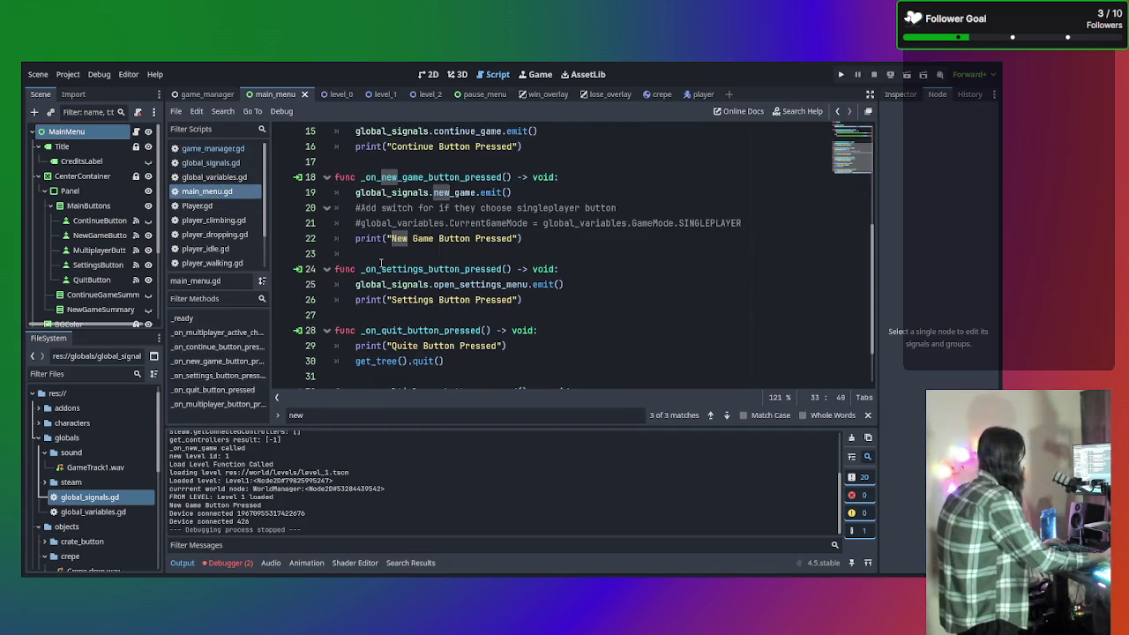
{"action": "left_click", "coordinate": [553, 235]}
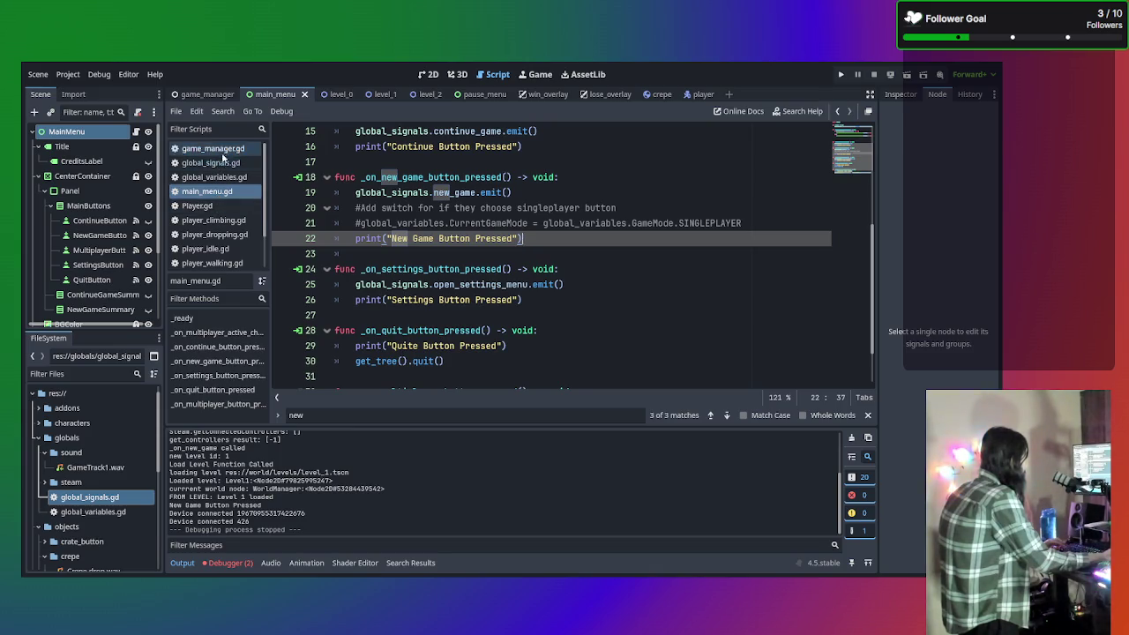
{"action": "left_click", "coordinate": [221, 149]}
{"action": "left_click", "coordinate": [210, 148]}
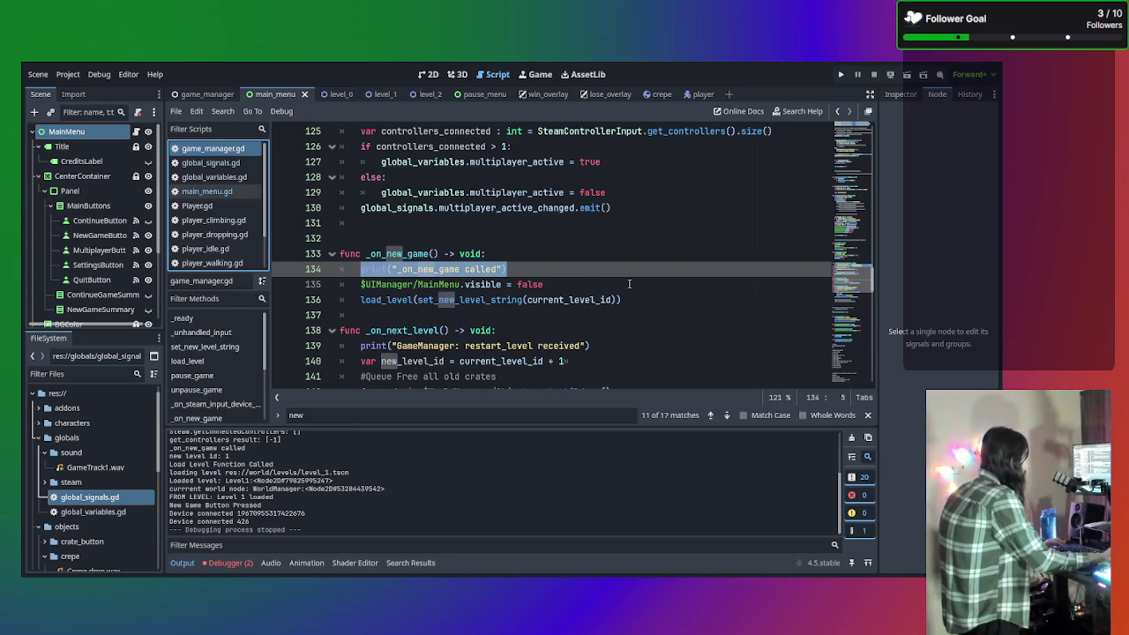
Scroll game_manager.gd to load_level and select line 105, get_tree().paused = false
{"action": "scroll", "coordinate": [626, 294], "scroll_direction": "up", "scroll_amount": 6}
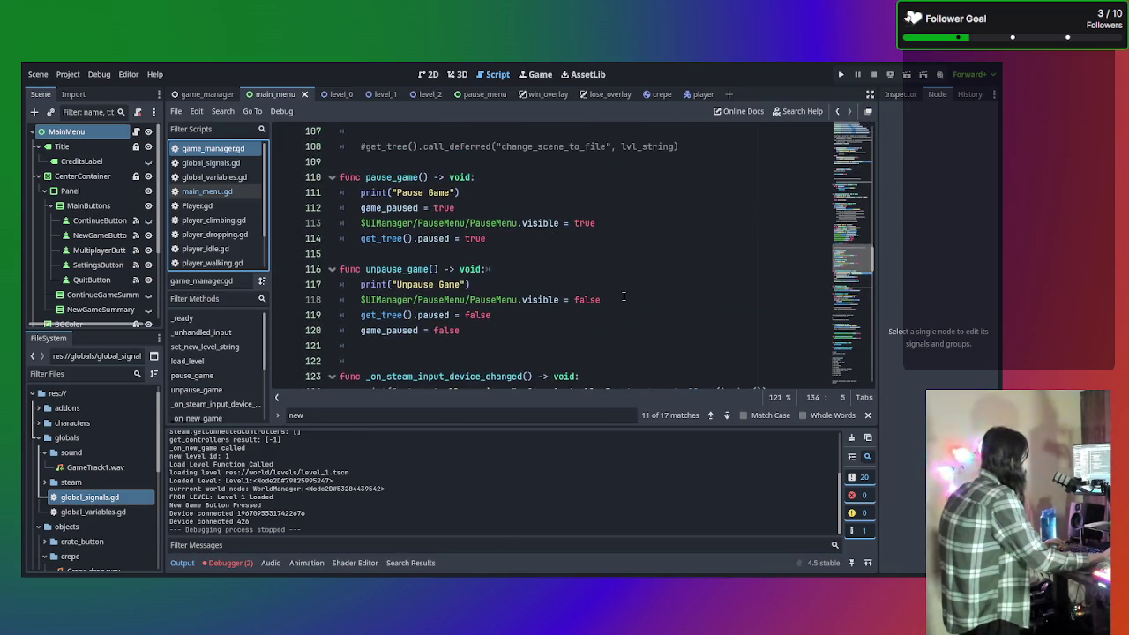
{"action": "scroll", "coordinate": [623, 296], "scroll_direction": "up", "scroll_amount": 11}
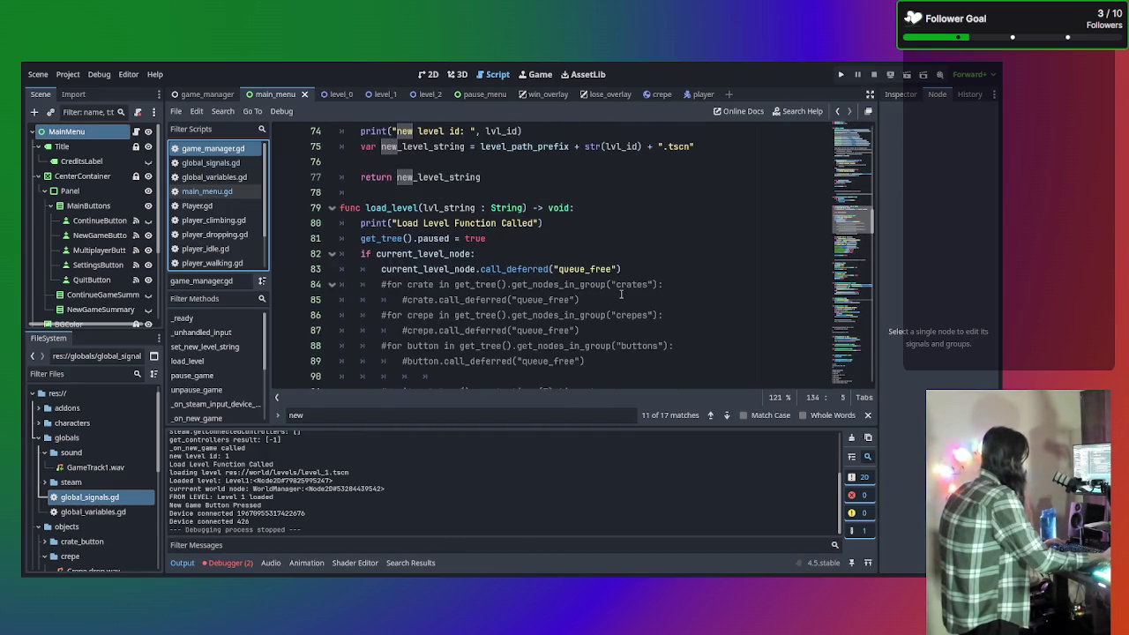
{"action": "scroll", "coordinate": [621, 295], "scroll_direction": "down", "scroll_amount": 2}
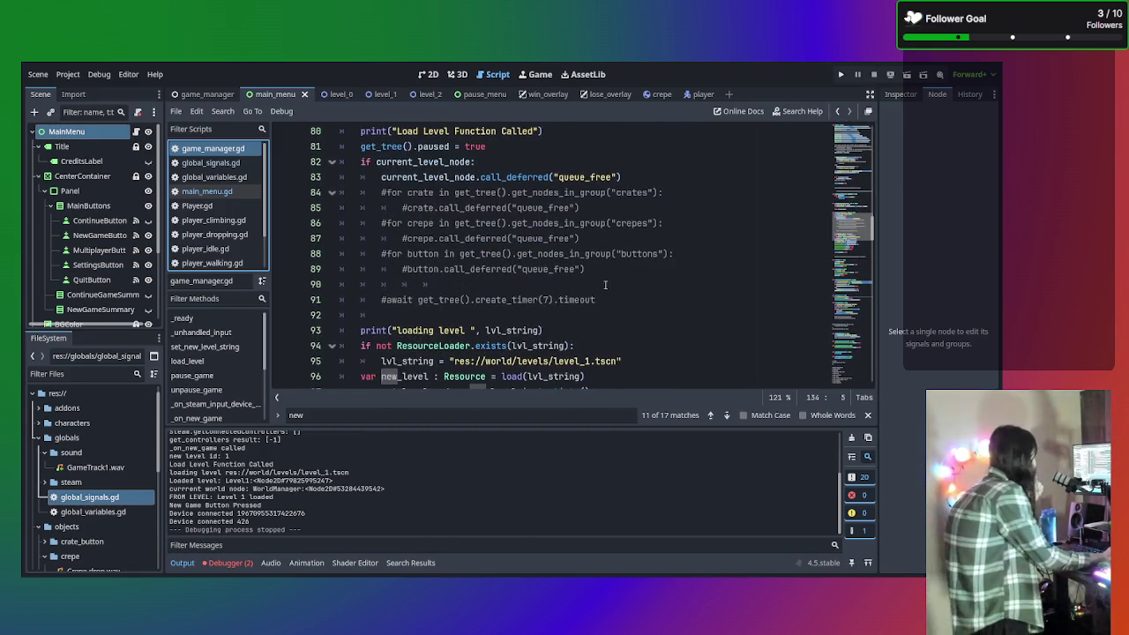
{"action": "scroll", "coordinate": [529, 265], "scroll_direction": "down", "scroll_amount": 3}
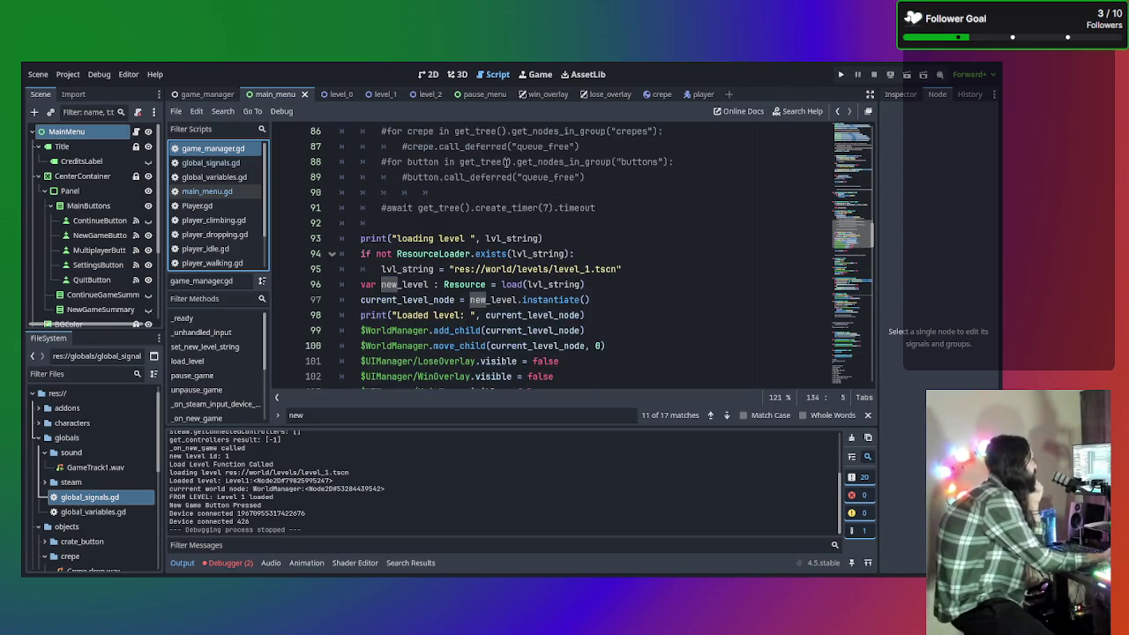
{"action": "scroll", "coordinate": [541, 325], "scroll_direction": "down", "scroll_amount": 1}
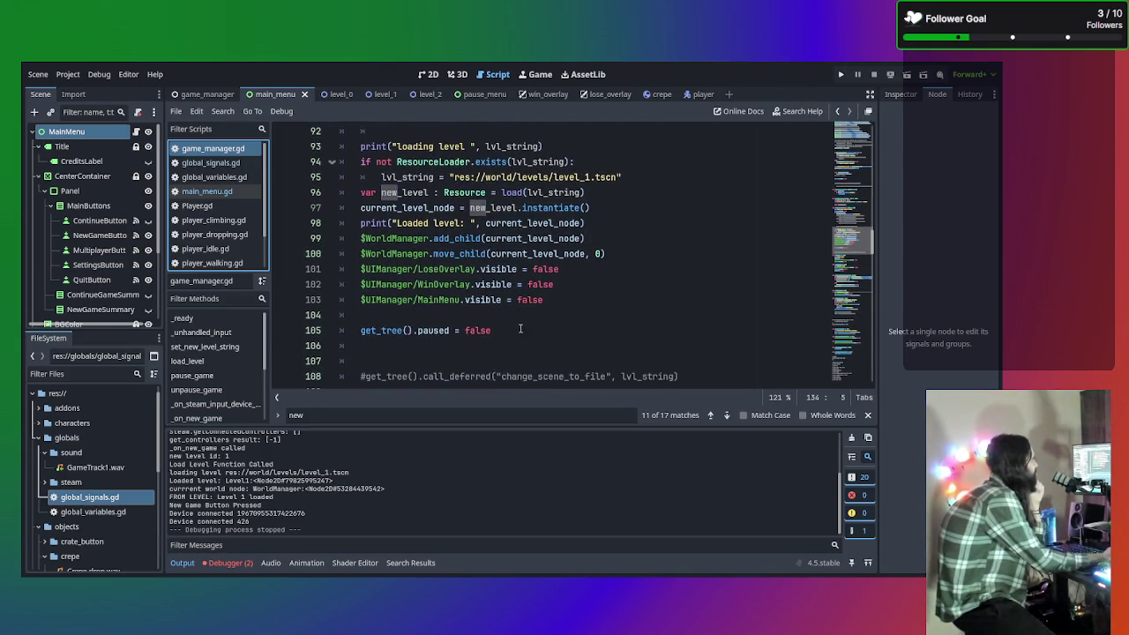
{"action": "left_click_drag", "start_coordinate": [524, 328], "coordinate": [321, 331]}
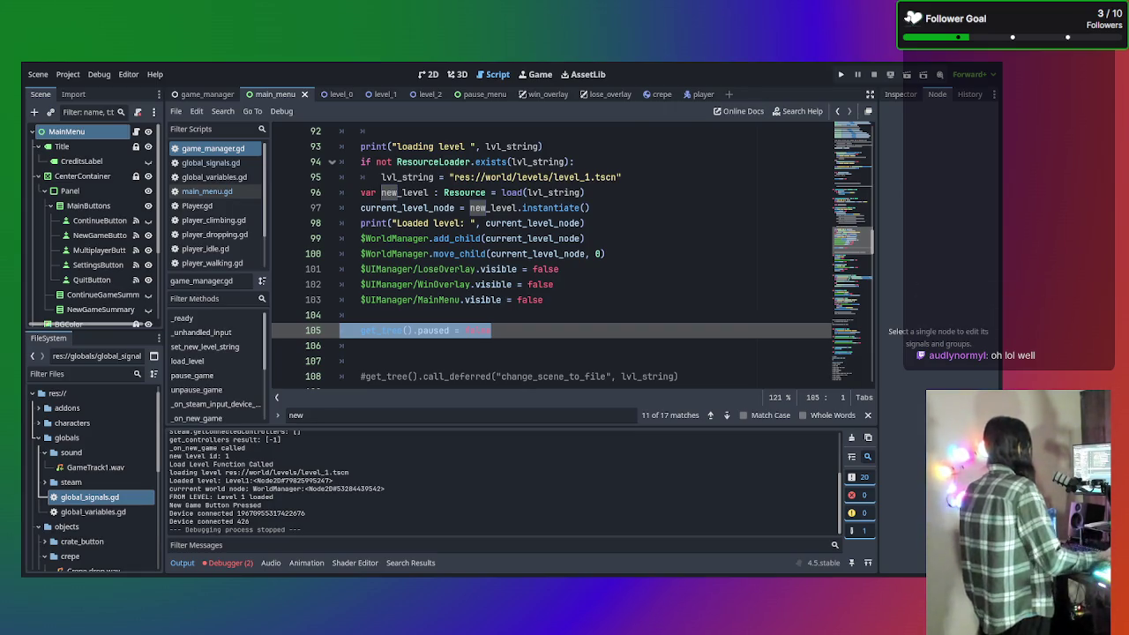
{"action": "scroll", "coordinate": [216, 211], "scroll_direction": "down", "scroll_amount": 3}
Open SteamSetup.gd, then SteamControllerInput.gd, and go to the get_handles() call on line 42
{"action": "left_click", "coordinate": [219, 246]}
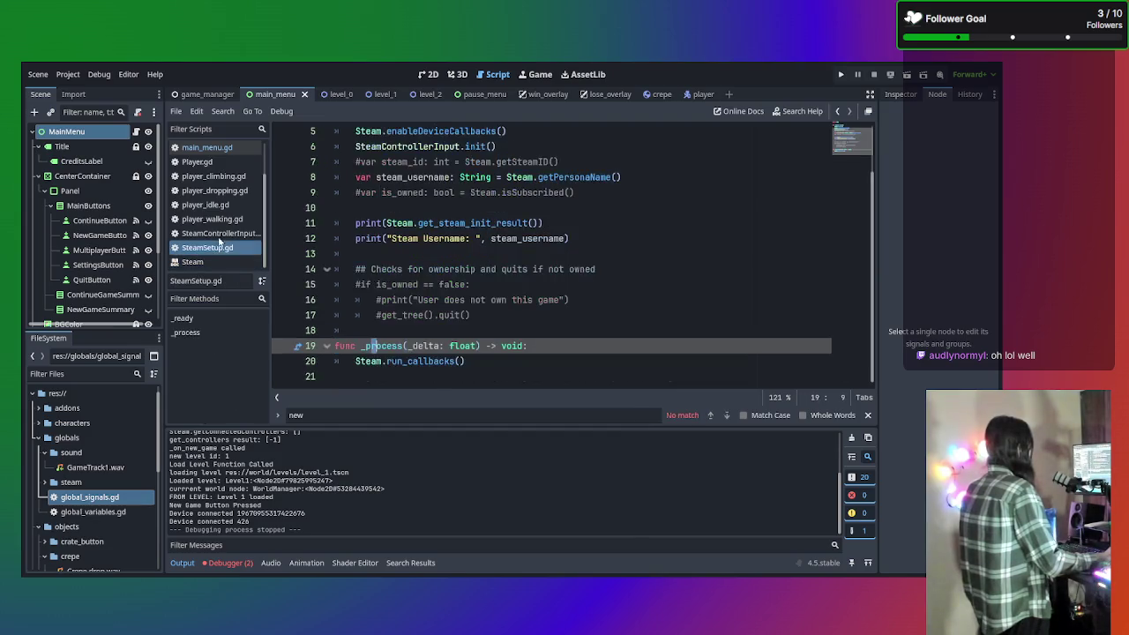
{"action": "left_click", "coordinate": [219, 234]}
{"action": "scroll", "coordinate": [534, 283], "scroll_direction": "down", "scroll_amount": 6}
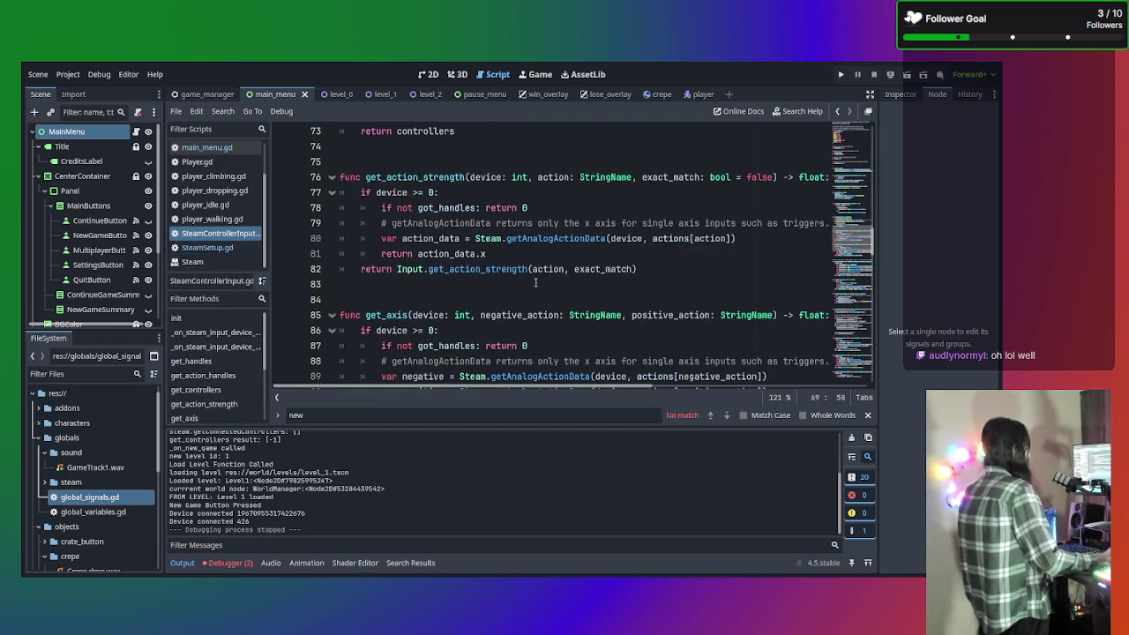
{"action": "scroll", "coordinate": [476, 227], "scroll_direction": "up", "scroll_amount": 4}
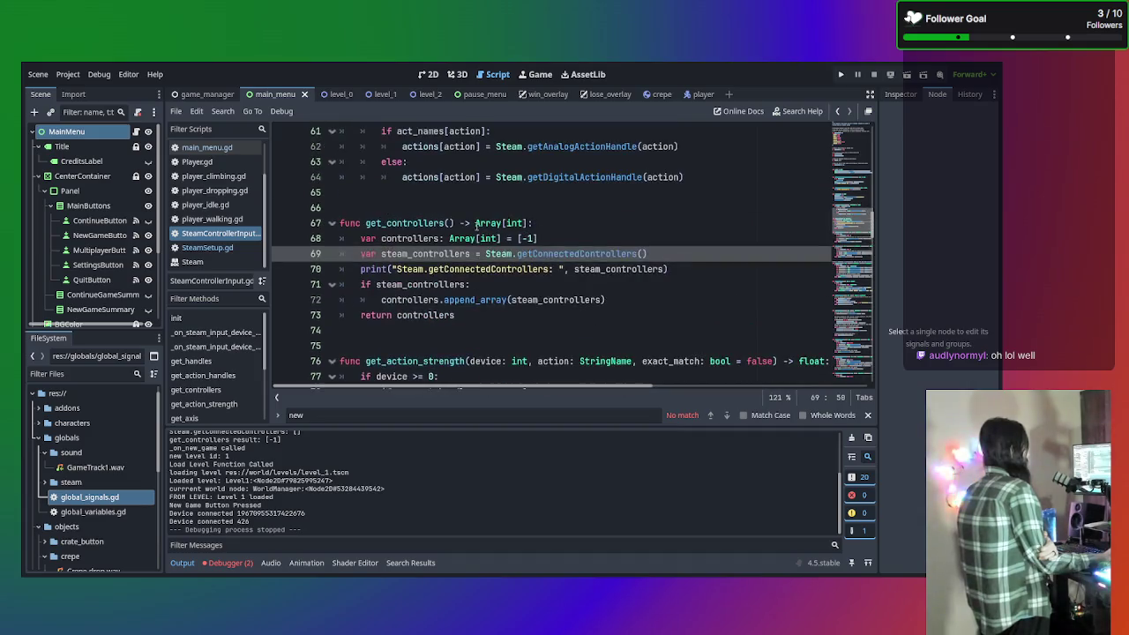
{"action": "scroll", "coordinate": [485, 238], "scroll_direction": "up", "scroll_amount": 5}
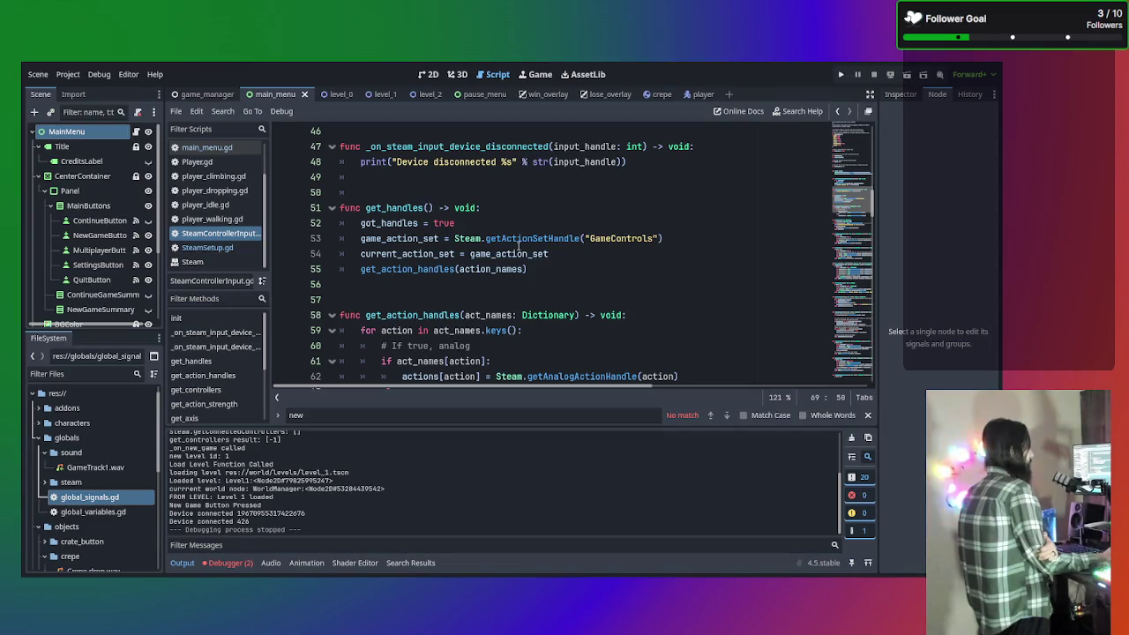
{"action": "scroll", "coordinate": [518, 247], "scroll_direction": "up", "scroll_amount": 1}
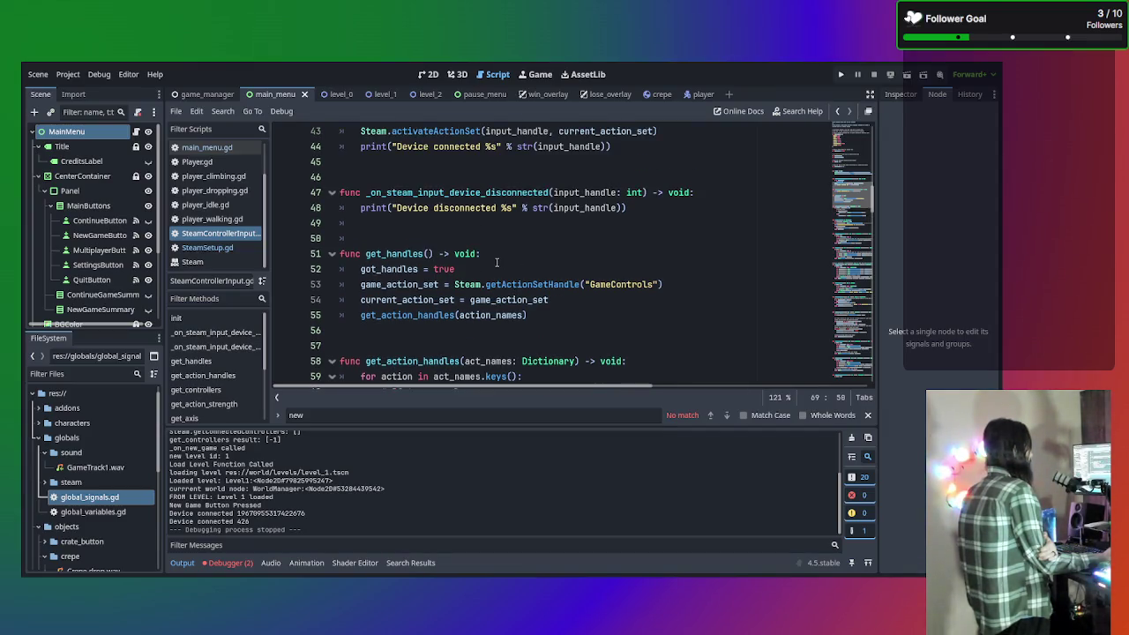
{"action": "scroll", "coordinate": [498, 271], "scroll_direction": "up", "scroll_amount": 3}
{"action": "scroll", "coordinate": [498, 271], "scroll_direction": "up", "scroll_amount": 1}
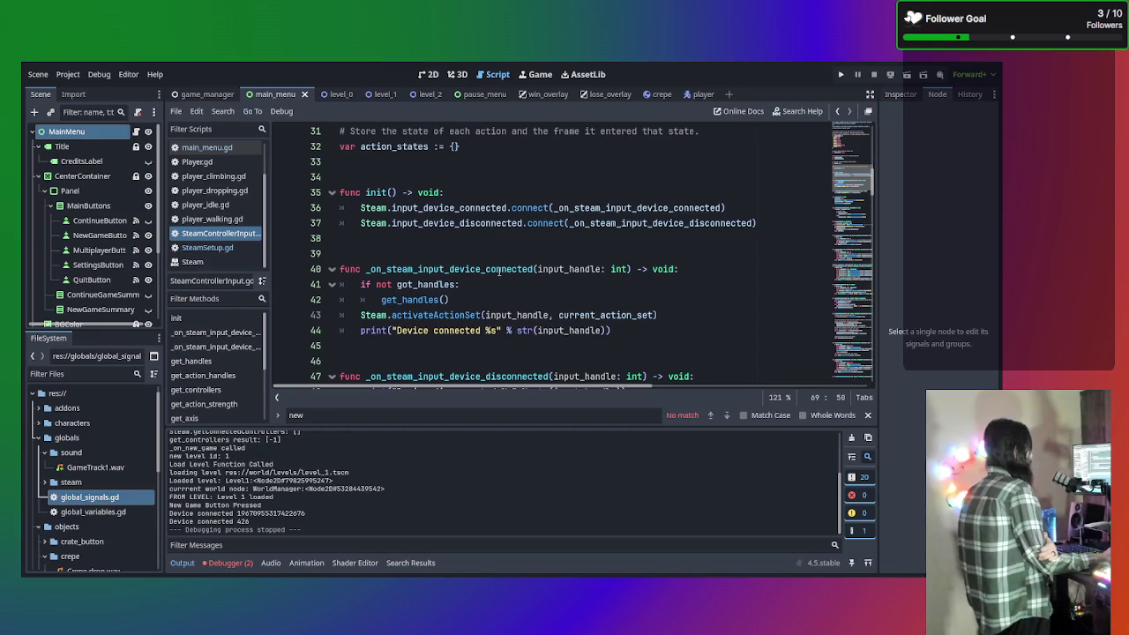
{"action": "left_click", "coordinate": [463, 297]}
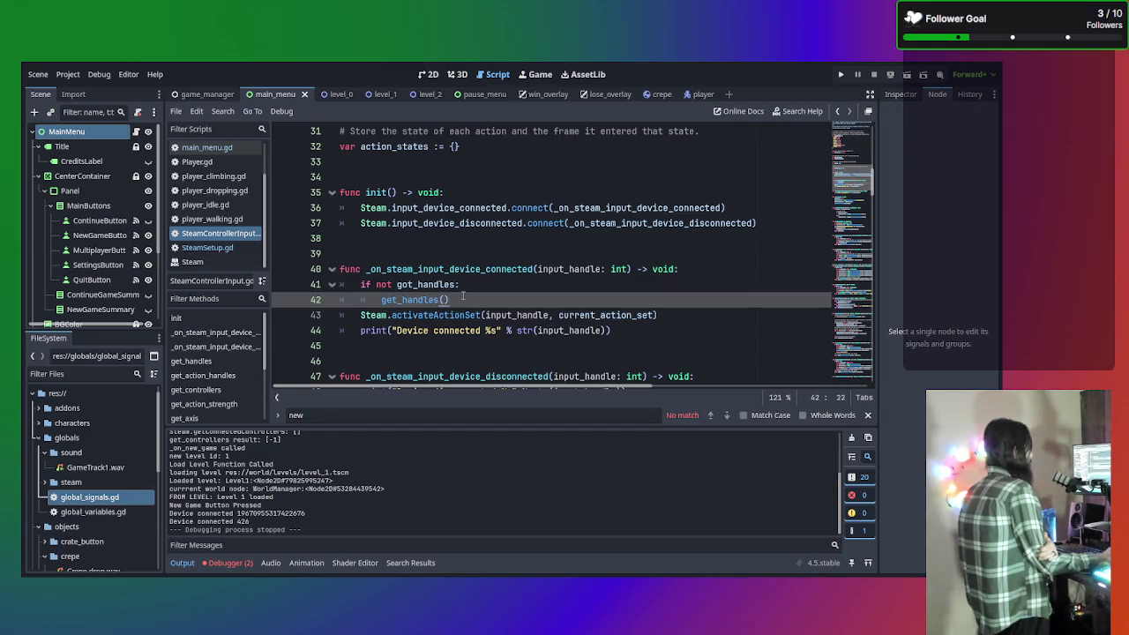
Inspect lines 40–42 of the device-connected handler by highlighting them
{"action": "scroll", "coordinate": [463, 297], "scroll_direction": "down", "scroll_amount": 3}
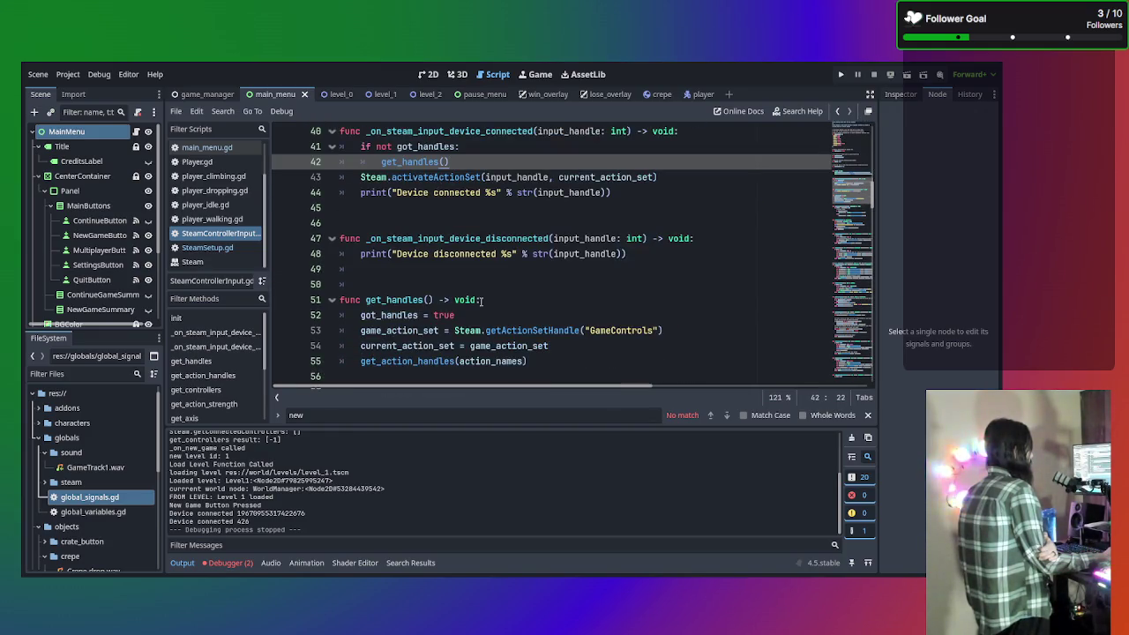
{"action": "scroll", "coordinate": [481, 313], "scroll_direction": "up", "scroll_amount": 1}
{"action": "scroll", "coordinate": [488, 329], "scroll_direction": "up", "scroll_amount": 3}
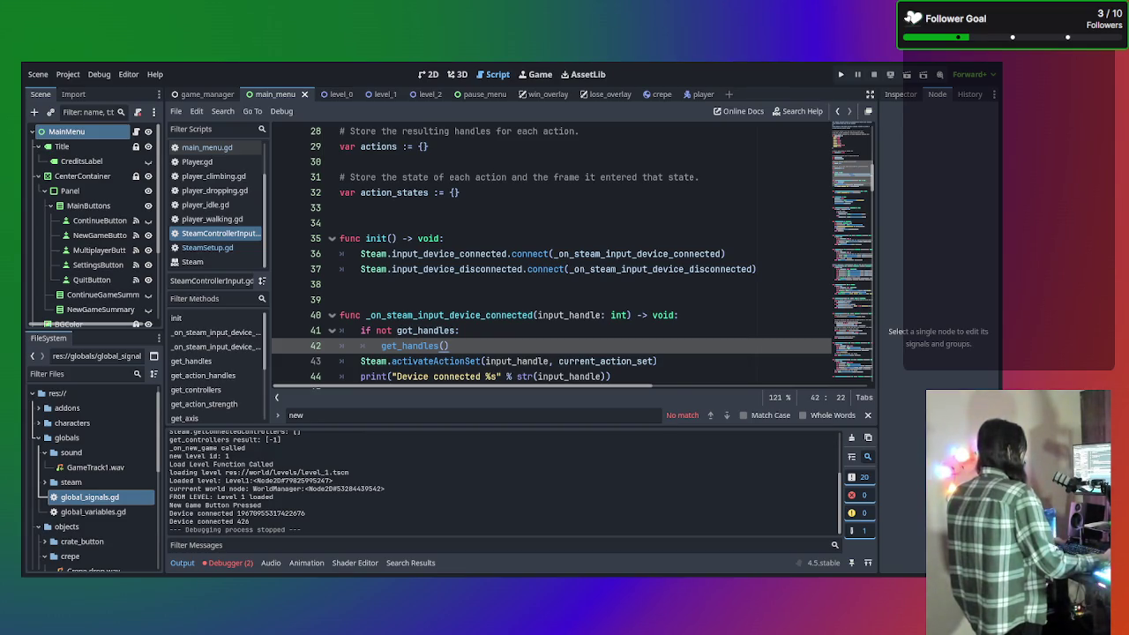
{"action": "scroll", "coordinate": [494, 337], "scroll_direction": "up", "scroll_amount": 1}
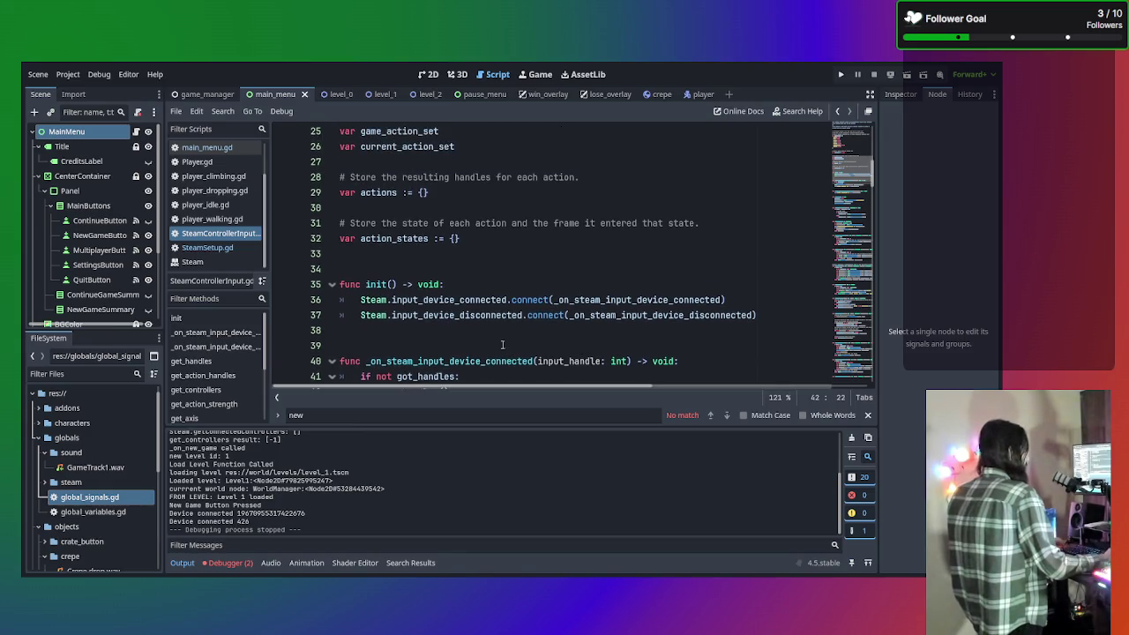
{"action": "scroll", "coordinate": [493, 332], "scroll_direction": "down", "scroll_amount": 1}
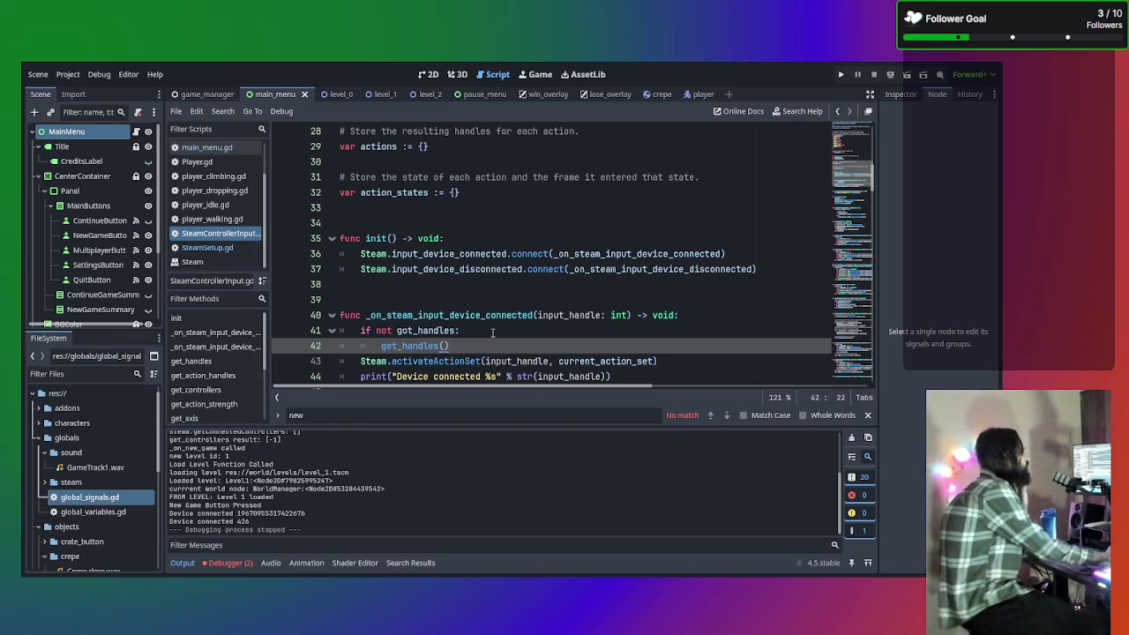
{"action": "scroll", "coordinate": [492, 317], "scroll_direction": "down", "scroll_amount": 2}
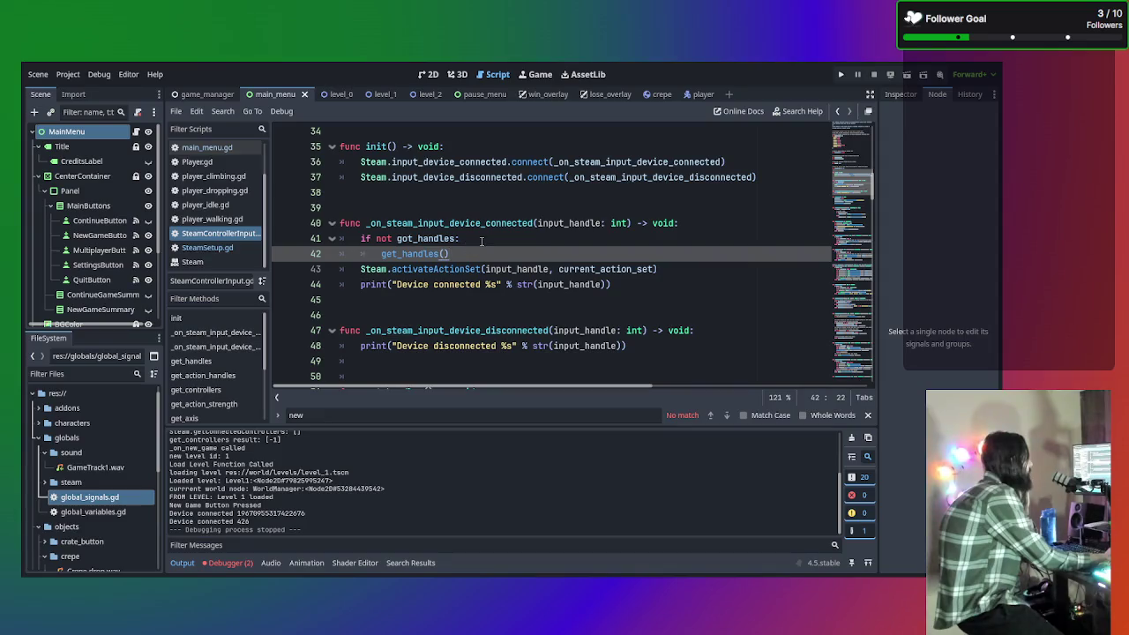
{"action": "mouse_move", "coordinate": [471, 253]}
{"action": "left_mouse_down"}
{"action": "mouse_move", "coordinate": [362, 226]}
{"action": "mouse_move", "coordinate": [335, 231]}
{"action": "left_mouse_up"}
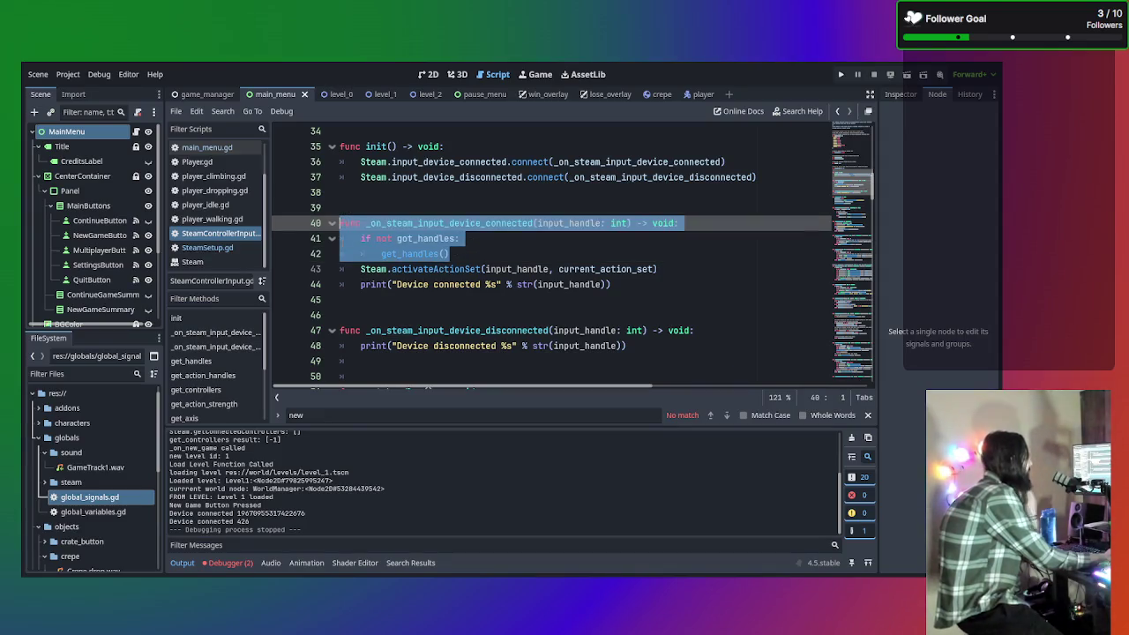
{"action": "left_click", "coordinate": [474, 254]}
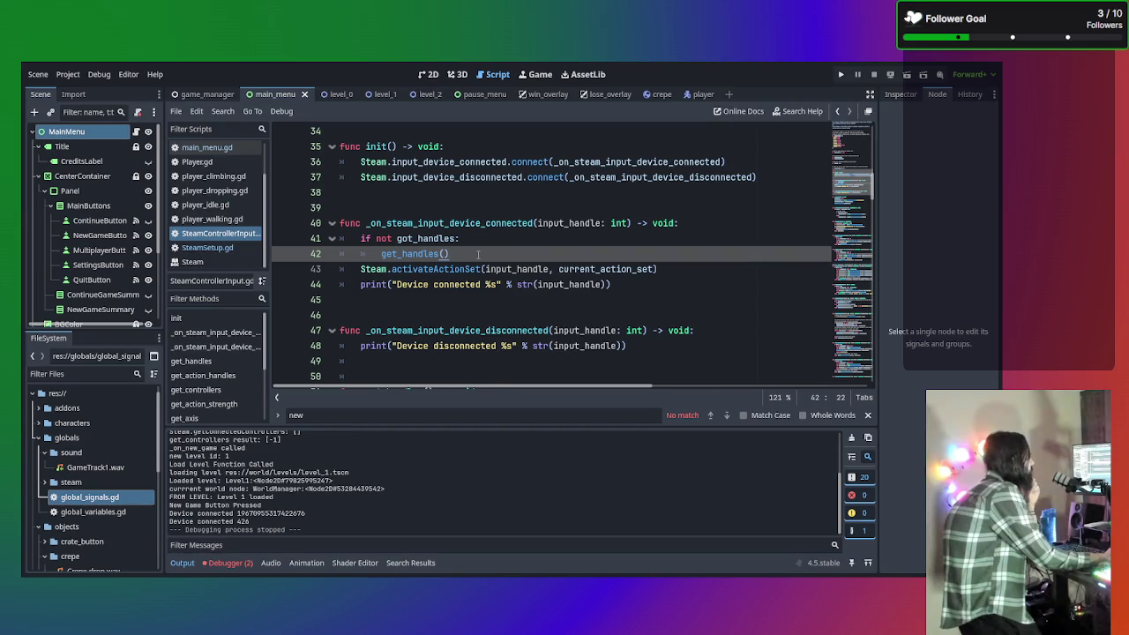
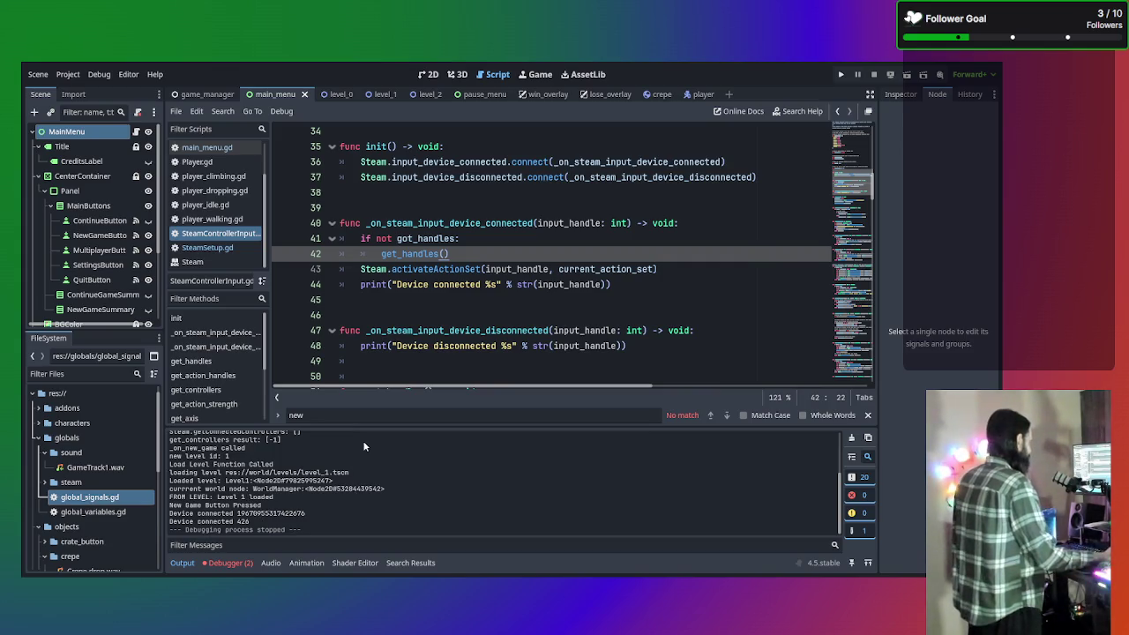
Browse the script from the device-connected handler up to the action_states declaration
{"action": "left_click", "coordinate": [600, 301]}
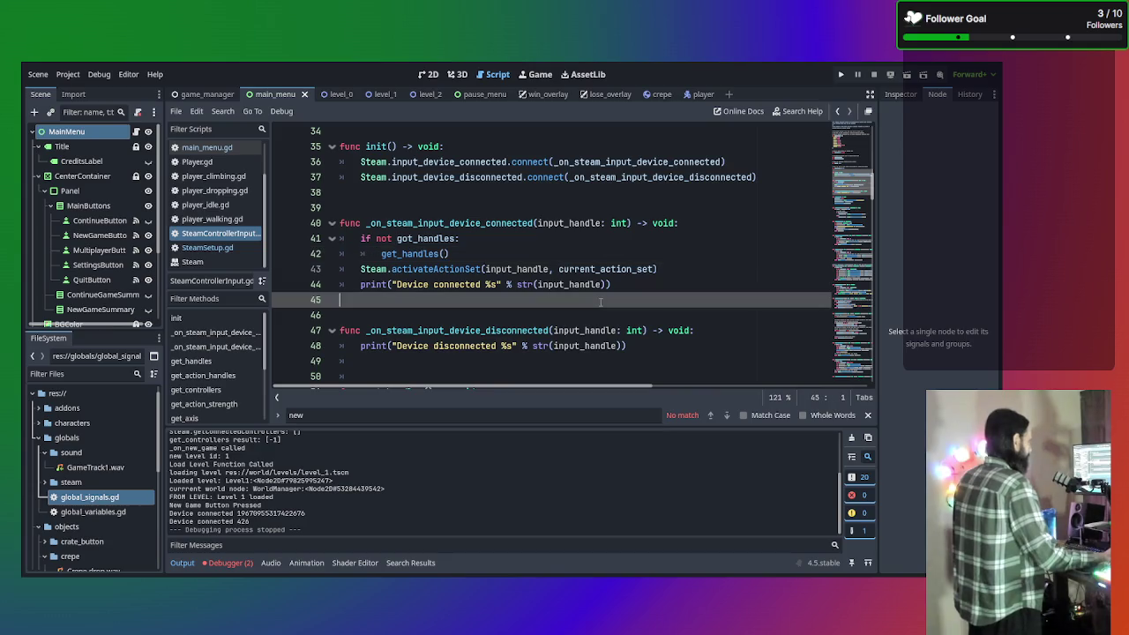
{"action": "key", "text": "ctrl+f"}
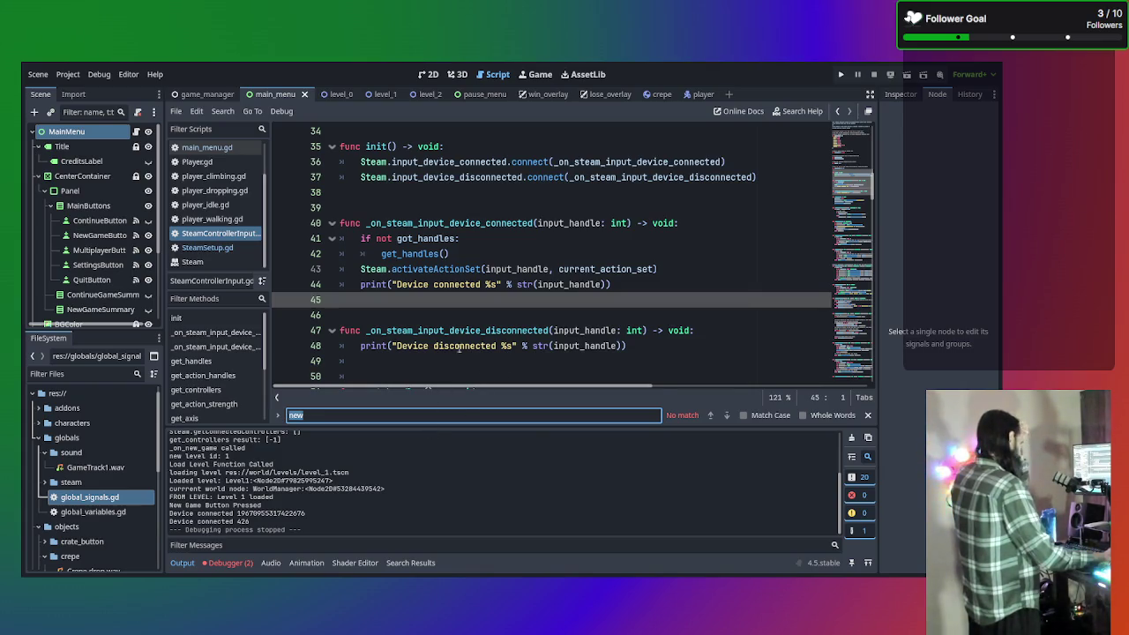
{"action": "scroll", "coordinate": [466, 337], "scroll_direction": "down", "scroll_amount": 2}
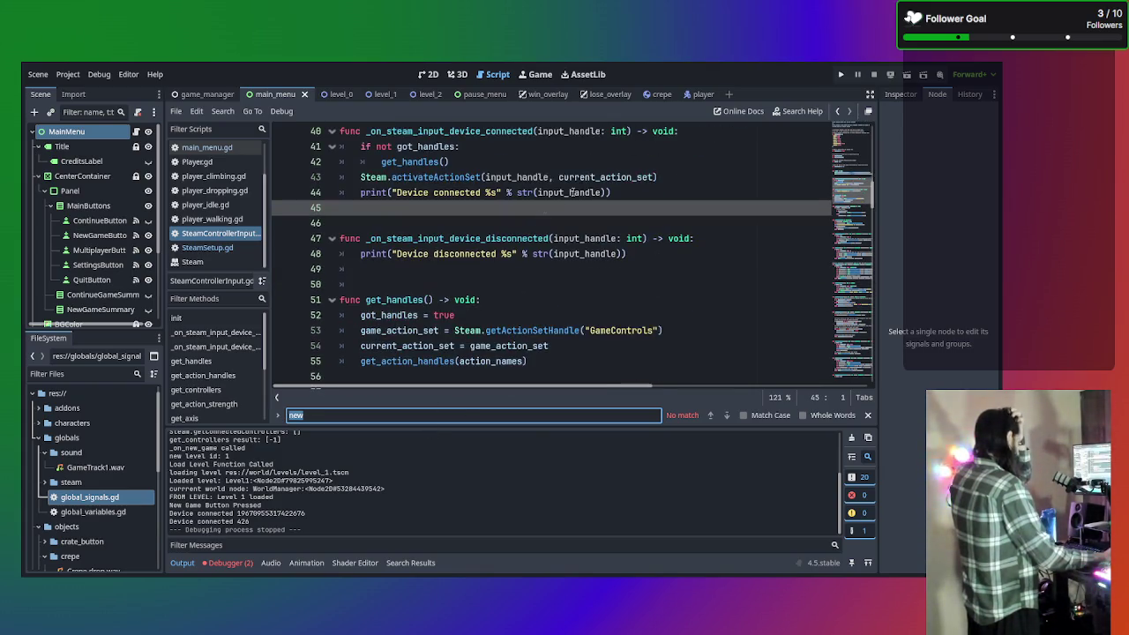
{"action": "left_click", "coordinate": [646, 194]}
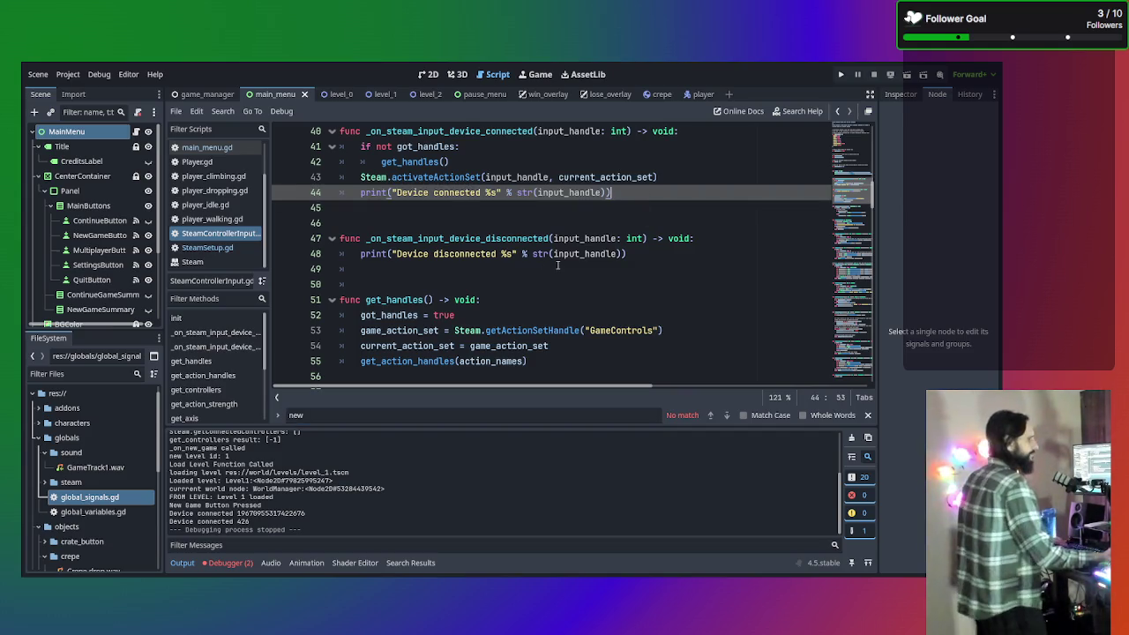
{"action": "scroll", "coordinate": [353, 249], "scroll_direction": "up", "scroll_amount": 7}
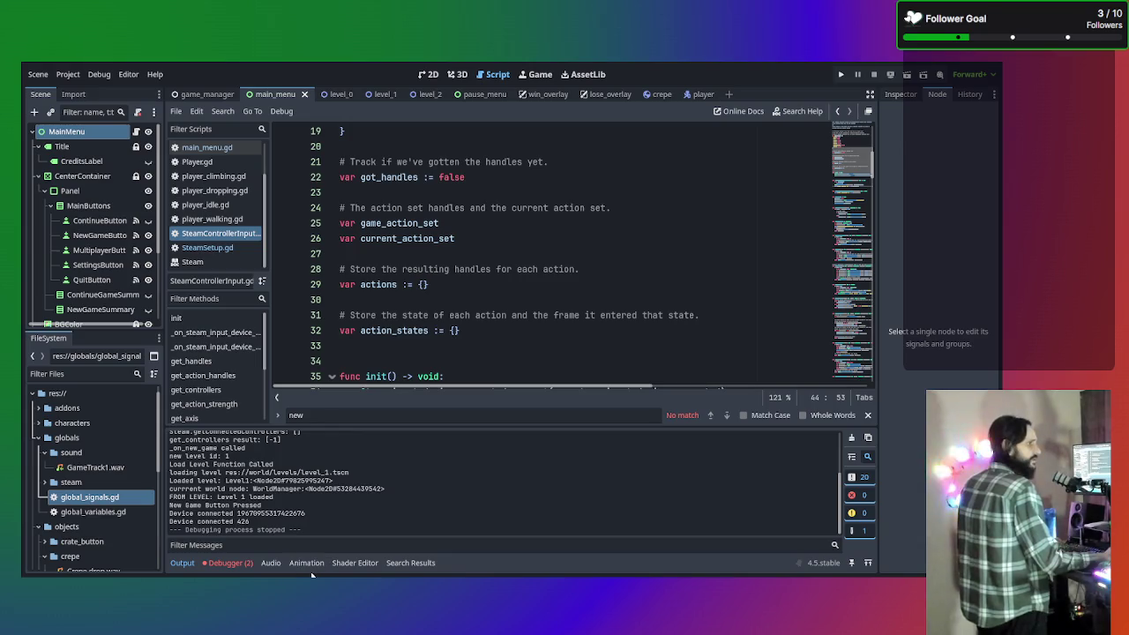
{"action": "left_click", "coordinate": [375, 350]}
{"action": "key", "text": "shift+Up"}
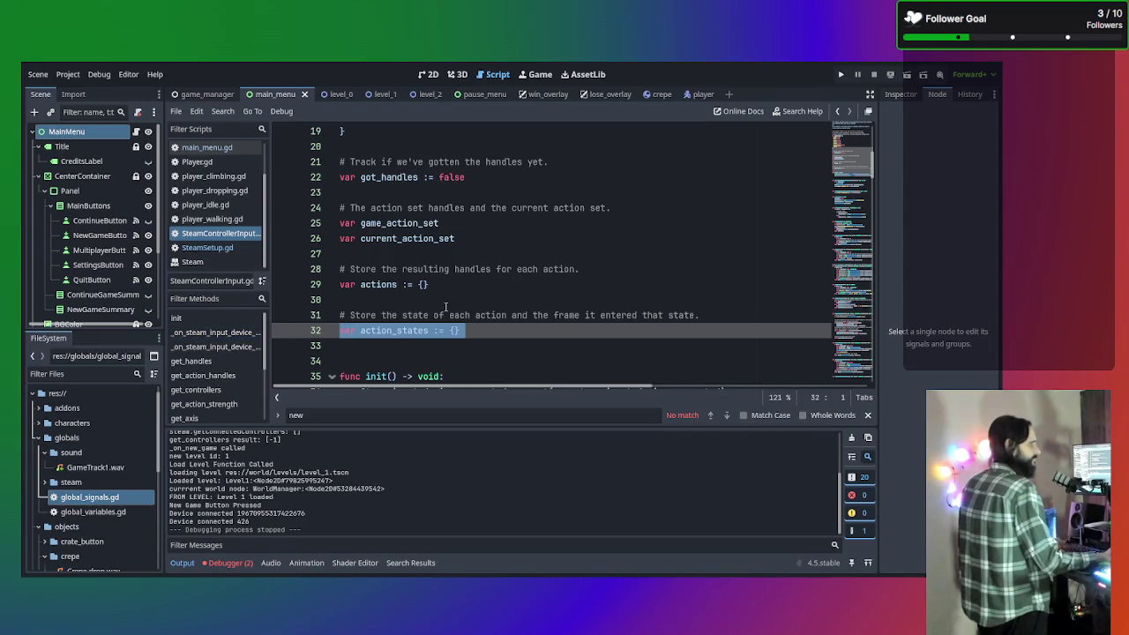
{"action": "scroll", "coordinate": [399, 222], "scroll_direction": "up", "scroll_amount": 4}
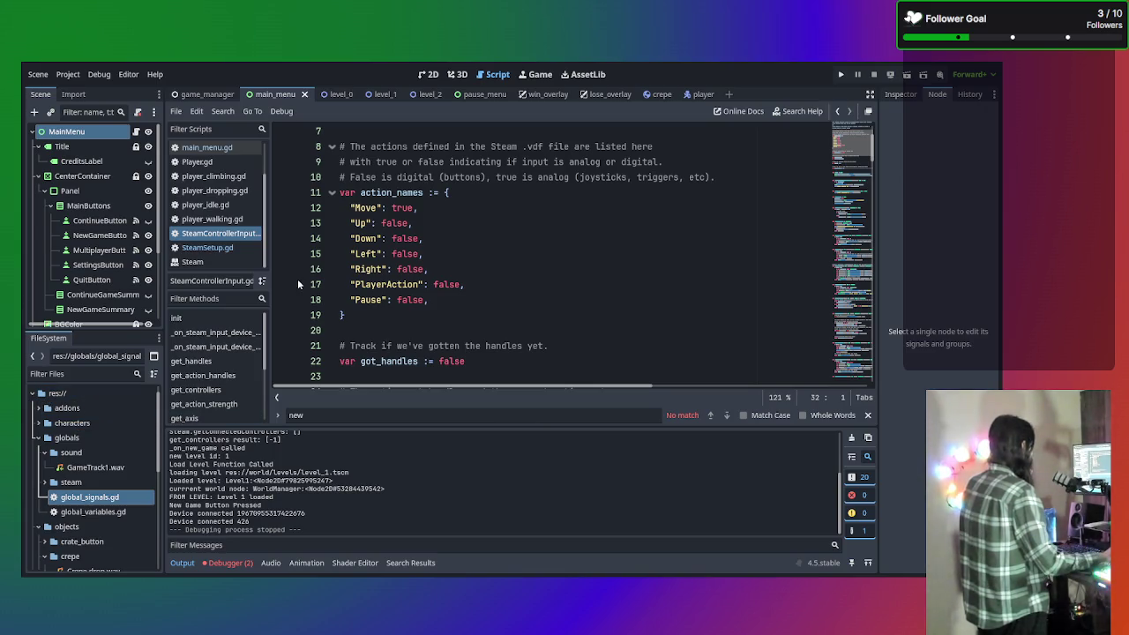
{"action": "scroll", "coordinate": [300, 285], "scroll_direction": "up", "scroll_amount": 2}
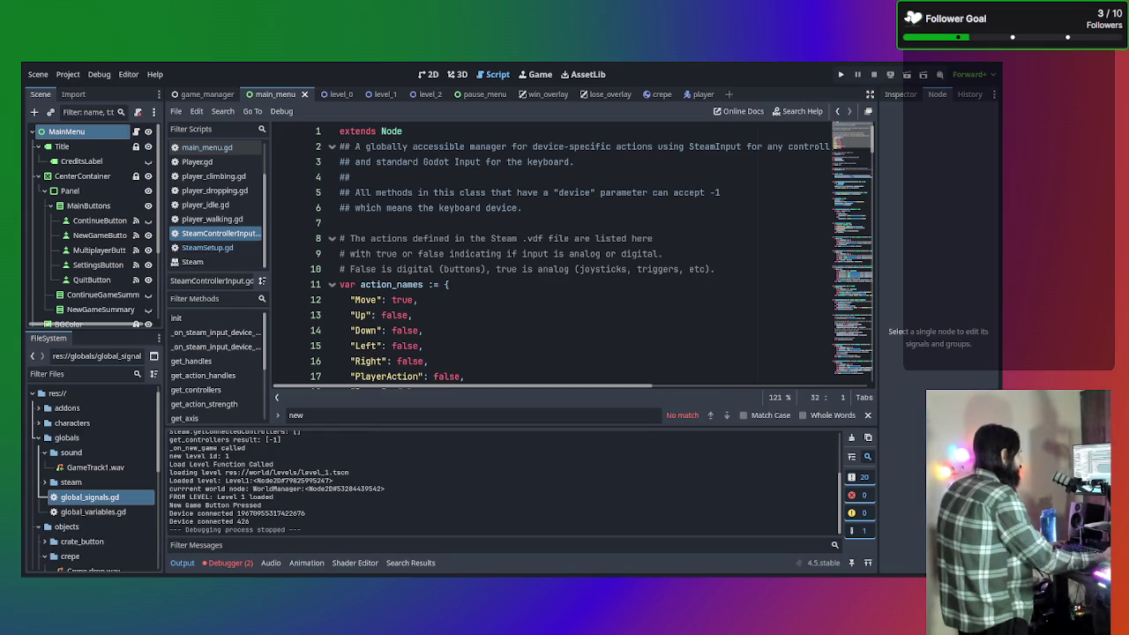
Paste the Steam action names over the old action_names entries and shift lines 12–24 left
{"action": "scroll", "coordinate": [459, 353], "scroll_direction": "down", "scroll_amount": 1}
{"action": "mouse_move", "coordinate": [430, 347]}
{"action": "left_mouse_down"}
{"action": "mouse_move", "coordinate": [298, 289]}
{"action": "mouse_move", "coordinate": [292, 256]}
{"action": "mouse_move", "coordinate": [370, 269]}
{"action": "mouse_move", "coordinate": [399, 254]}
{"action": "mouse_move", "coordinate": [367, 254]}
{"action": "left_mouse_up"}
{"action": "key", "text": "ctrl+v"}
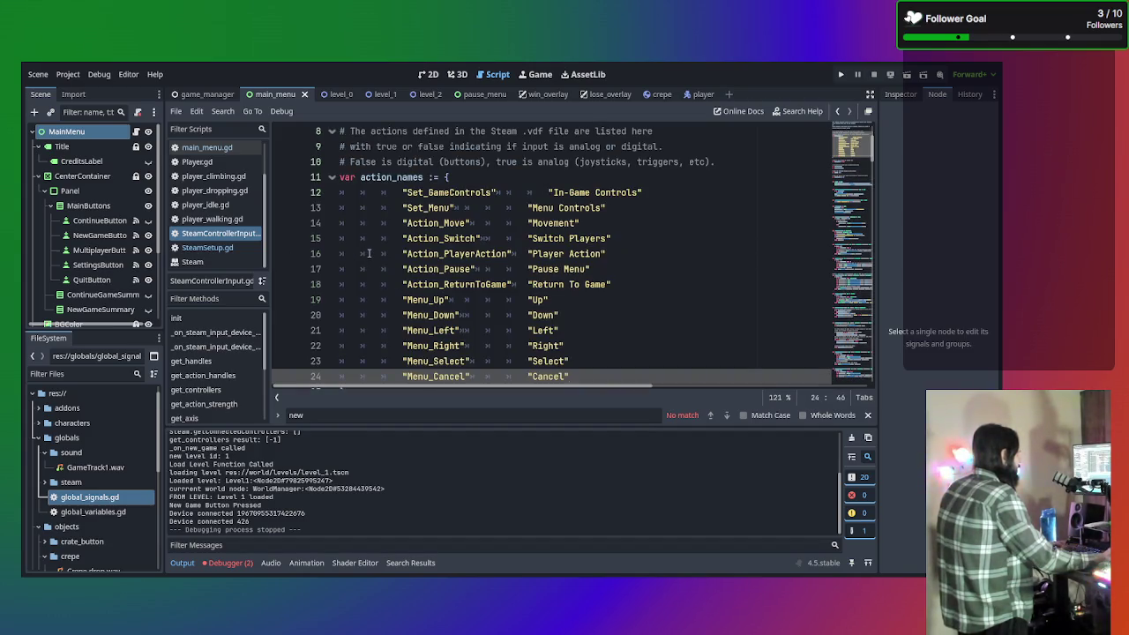
{"action": "key", "text": "ctrl+z"}
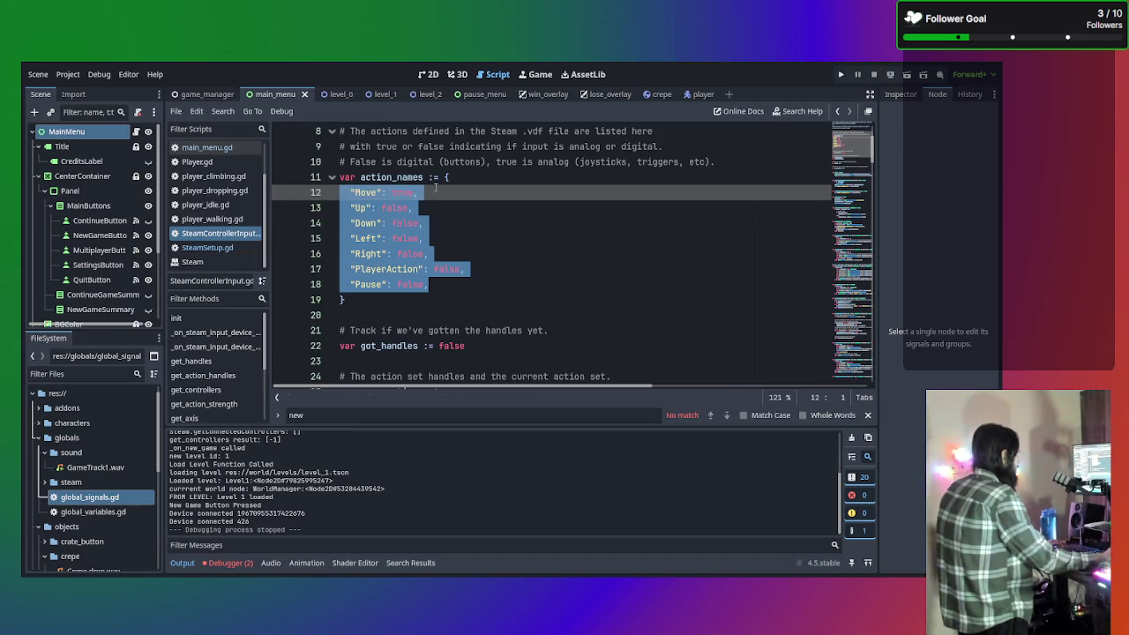
{"action": "key", "text": "ctrl+v"}
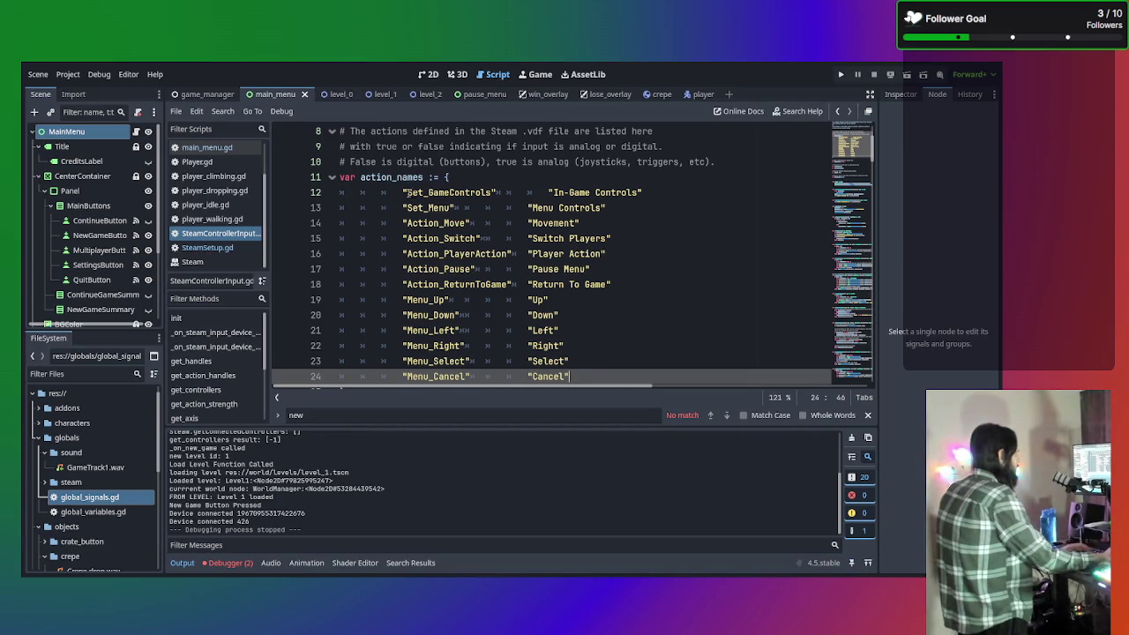
{"action": "mouse_move", "coordinate": [406, 193]}
{"action": "left_mouse_down"}
{"action": "mouse_move", "coordinate": [529, 315]}
{"action": "mouse_move", "coordinate": [547, 382]}
{"action": "mouse_move", "coordinate": [586, 219]}
{"action": "left_mouse_up"}
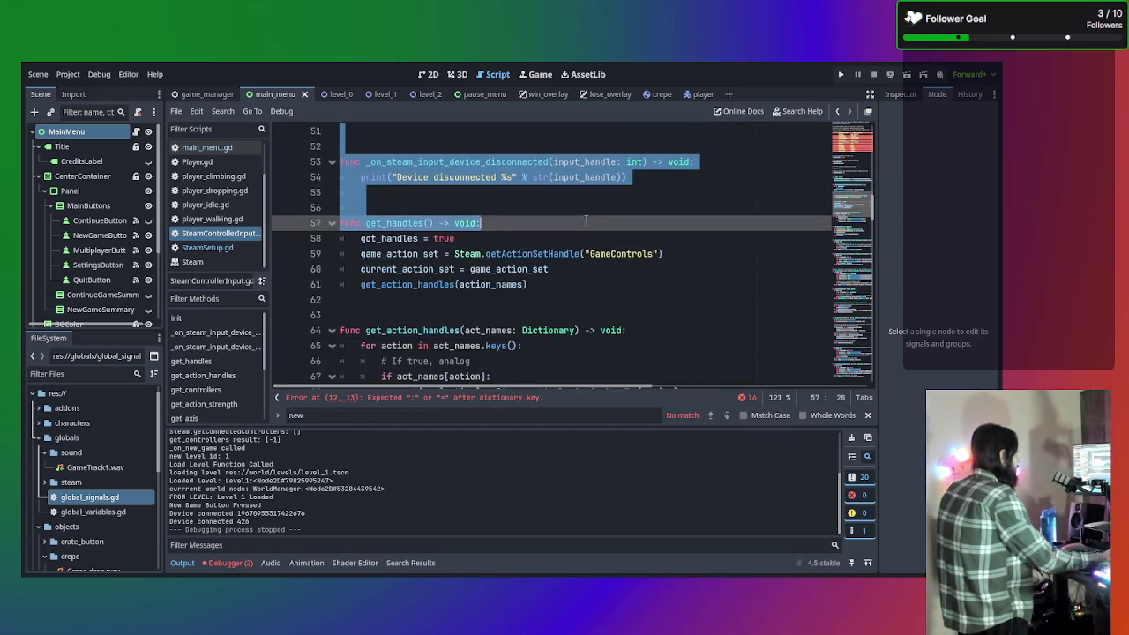
{"action": "scroll", "coordinate": [585, 219], "scroll_direction": "up", "scroll_amount": 12}
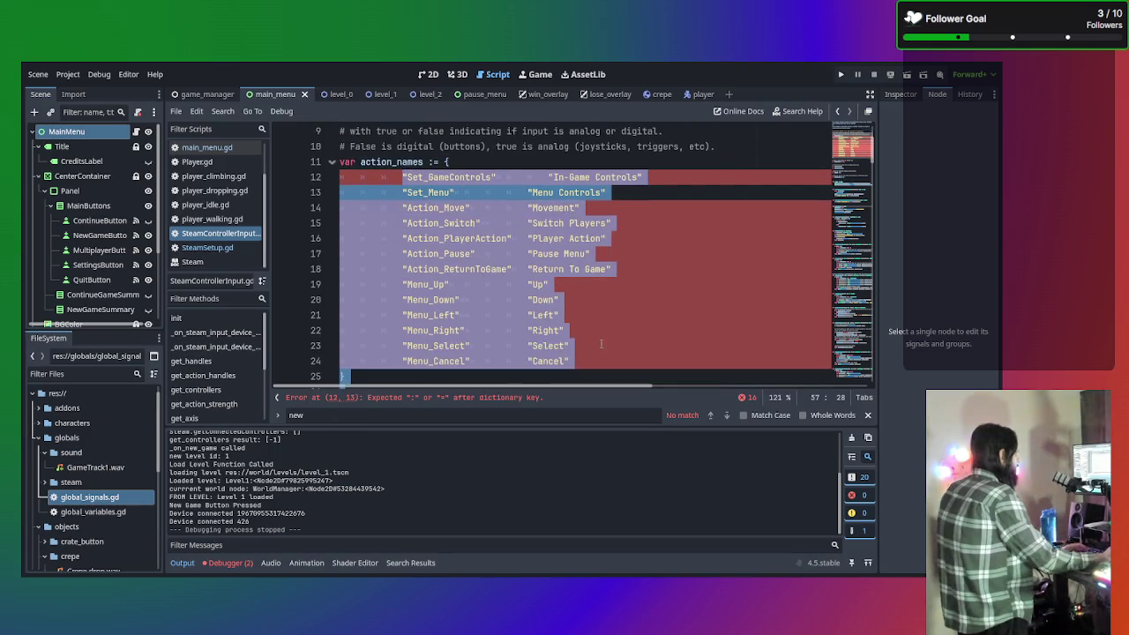
{"action": "left_click_drag", "start_coordinate": [600, 360], "coordinate": [341, 177]}
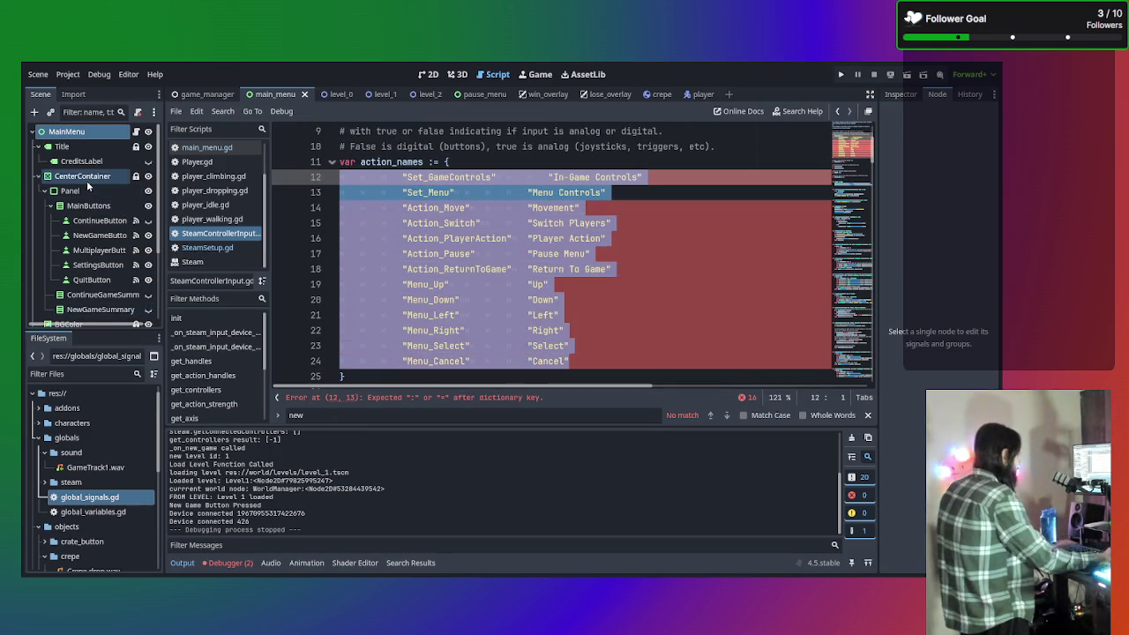
{"action": "key", "text": "shift+Tab"}
{"action": "key", "text": "shift+Tab"}
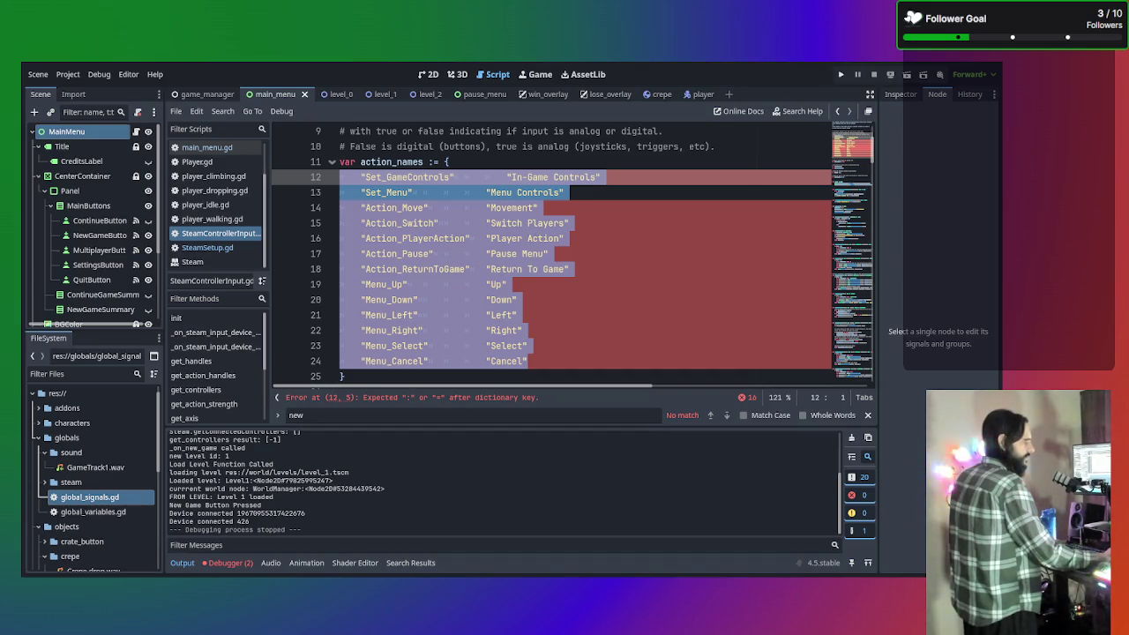
{"action": "mouse_move", "coordinate": [601, 176]}
{"action": "left_mouse_down"}
{"action": "mouse_move", "coordinate": [423, 176]}
{"action": "mouse_move", "coordinate": [564, 192]}
{"action": "left_mouse_up"}
Delete the display labels from Set_GameControls through Action_ReturnToGame
{"action": "key", "text": "Delete"}
{"action": "key", "text": "Delete"}
{"action": "left_click_drag", "start_coordinate": [486, 207], "coordinate": [557, 208]}
{"action": "key", "text": "Delete"}
{"action": "mouse_move", "coordinate": [487, 207]}
{"action": "left_mouse_down"}
{"action": "mouse_move", "coordinate": [428, 207]}
{"action": "mouse_move", "coordinate": [443, 193]}
{"action": "mouse_move", "coordinate": [412, 192]}
{"action": "left_mouse_up"}
{"action": "key", "text": "Delete"}
{"action": "key", "text": "Delete"}
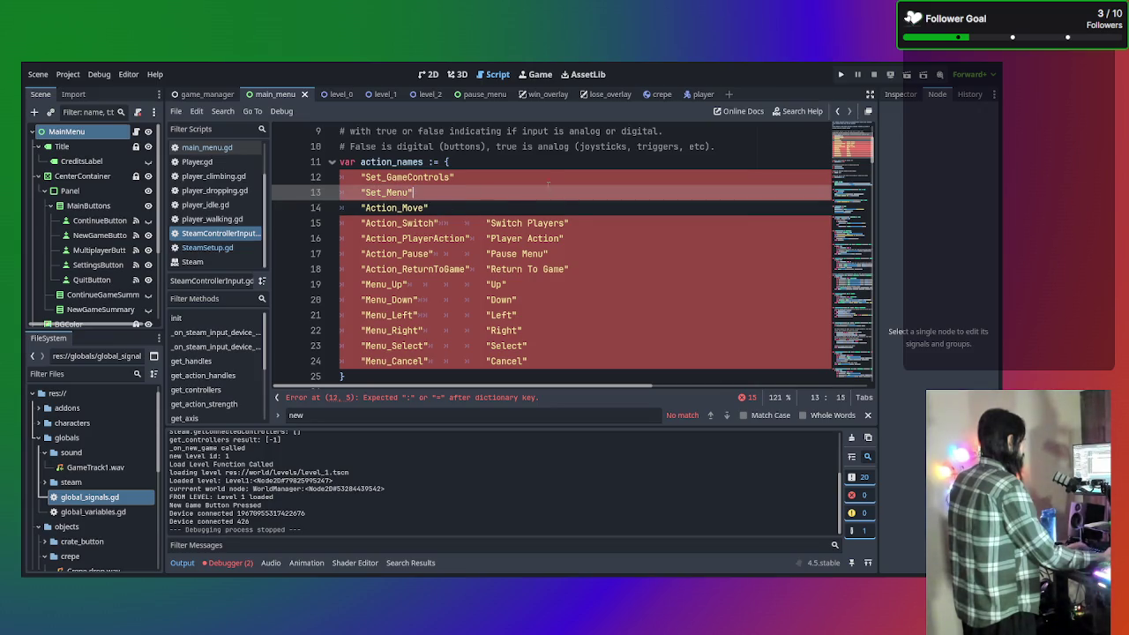
{"action": "left_click_drag", "start_coordinate": [569, 223], "coordinate": [439, 224]}
{"action": "key", "text": "Delete"}
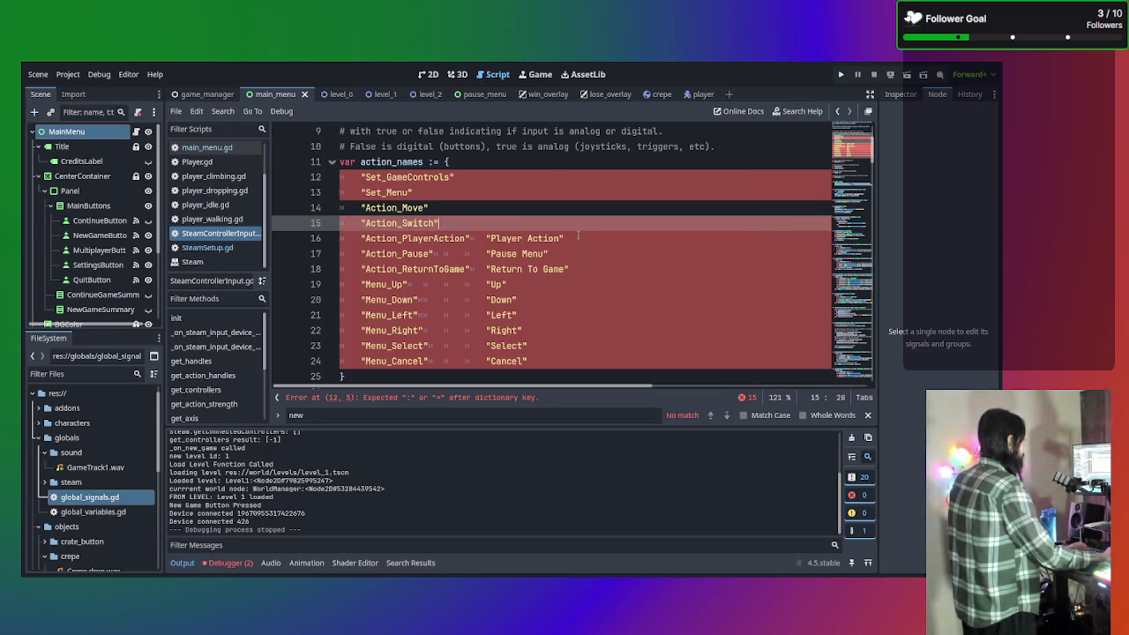
{"action": "left_click_drag", "start_coordinate": [564, 238], "coordinate": [486, 238]}
{"action": "key", "text": "Delete"}
{"action": "mouse_move", "coordinate": [569, 269]}
{"action": "left_mouse_down"}
{"action": "mouse_move", "coordinate": [523, 253]}
{"action": "mouse_move", "coordinate": [548, 253]}
{"action": "mouse_move", "coordinate": [434, 253]}
{"action": "mouse_move", "coordinate": [496, 269]}
{"action": "left_mouse_up"}
{"action": "key", "text": "Delete"}
{"action": "left_click", "coordinate": [543, 269]}
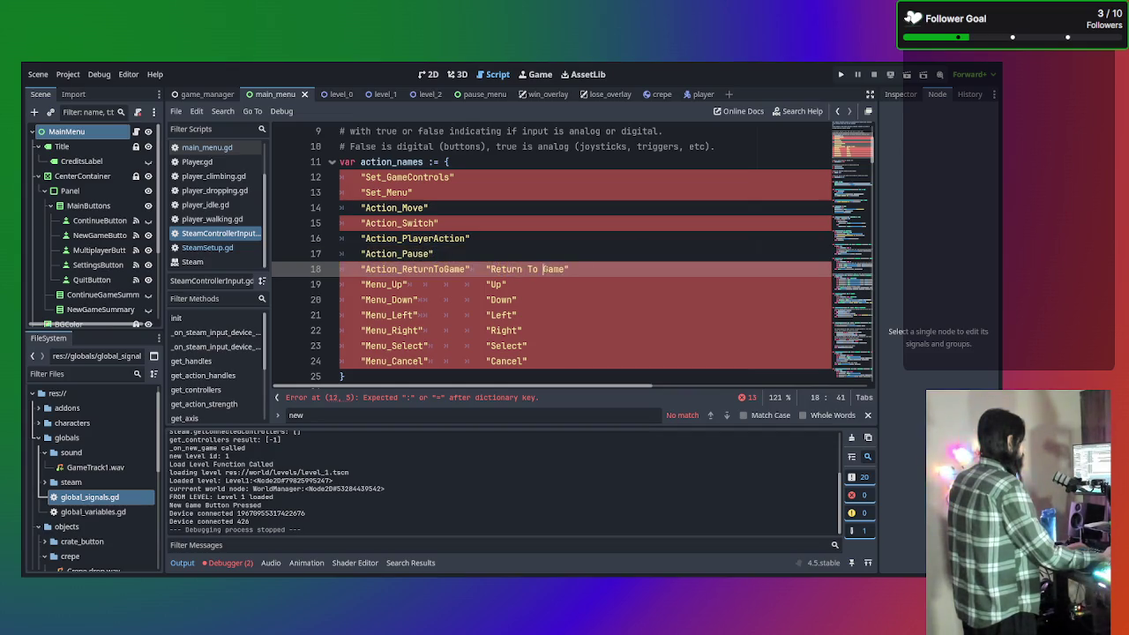
{"action": "left_click_drag", "start_coordinate": [570, 269], "coordinate": [469, 269]}
{"action": "key", "text": "Delete"}
Delete the Up, Down, Left, Right, Select and Cancel labels from the Menu_ entries
{"action": "left_click", "coordinate": [567, 284]}
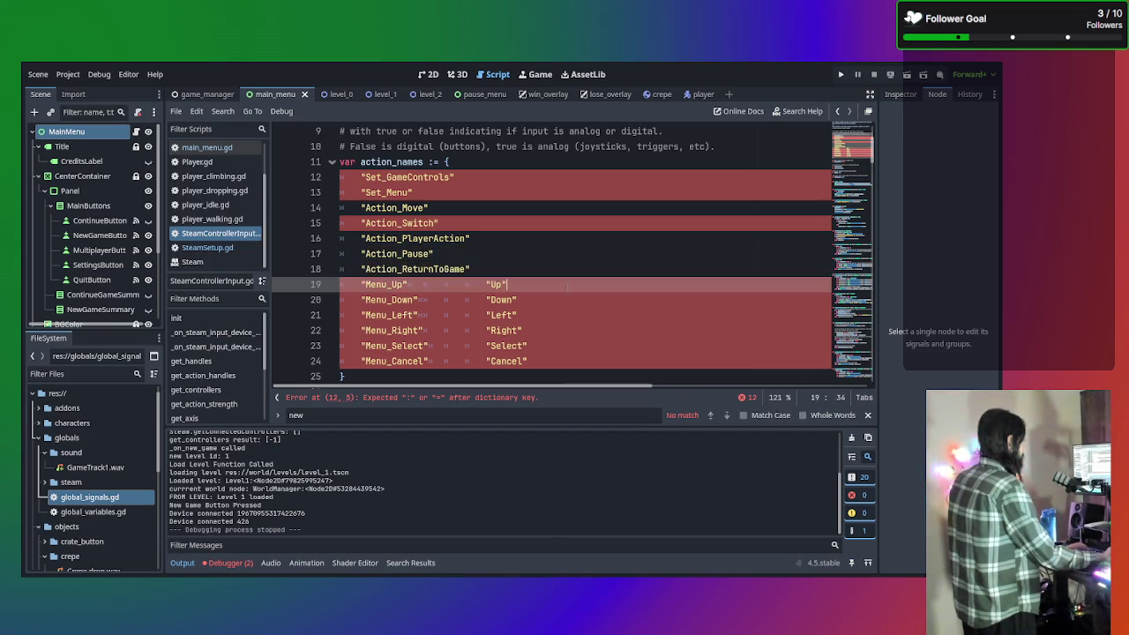
{"action": "left_click_drag", "start_coordinate": [568, 284], "coordinate": [408, 284]}
{"action": "key", "text": "Delete"}
{"action": "left_click_drag", "start_coordinate": [517, 300], "coordinate": [425, 300]}
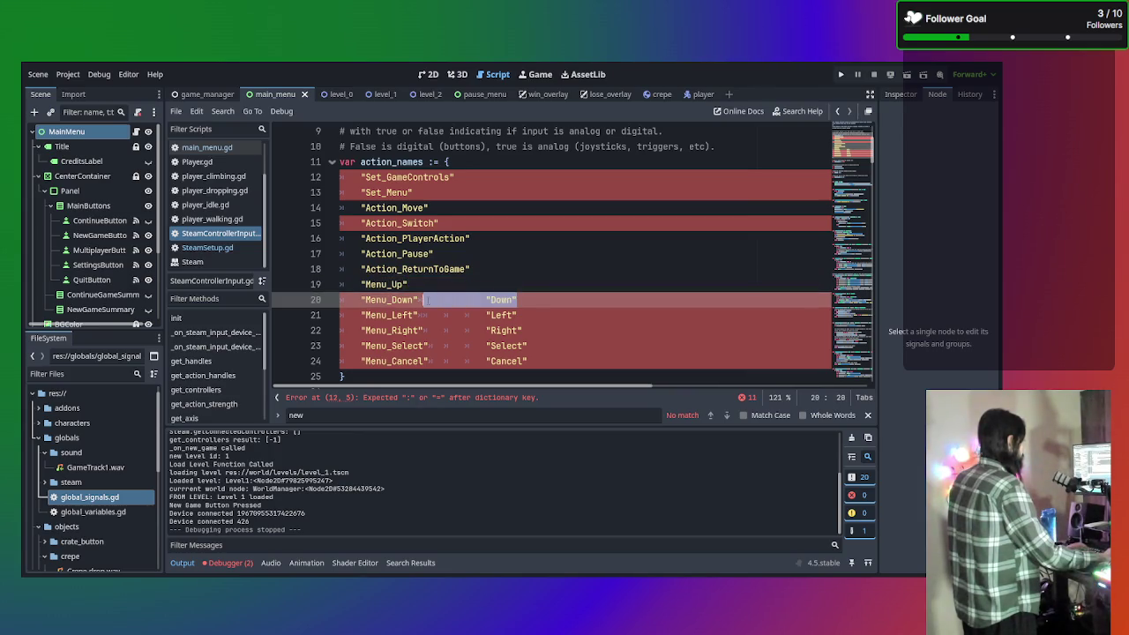
{"action": "key", "text": "Delete"}
{"action": "left_click_drag", "start_coordinate": [517, 314], "coordinate": [418, 315]}
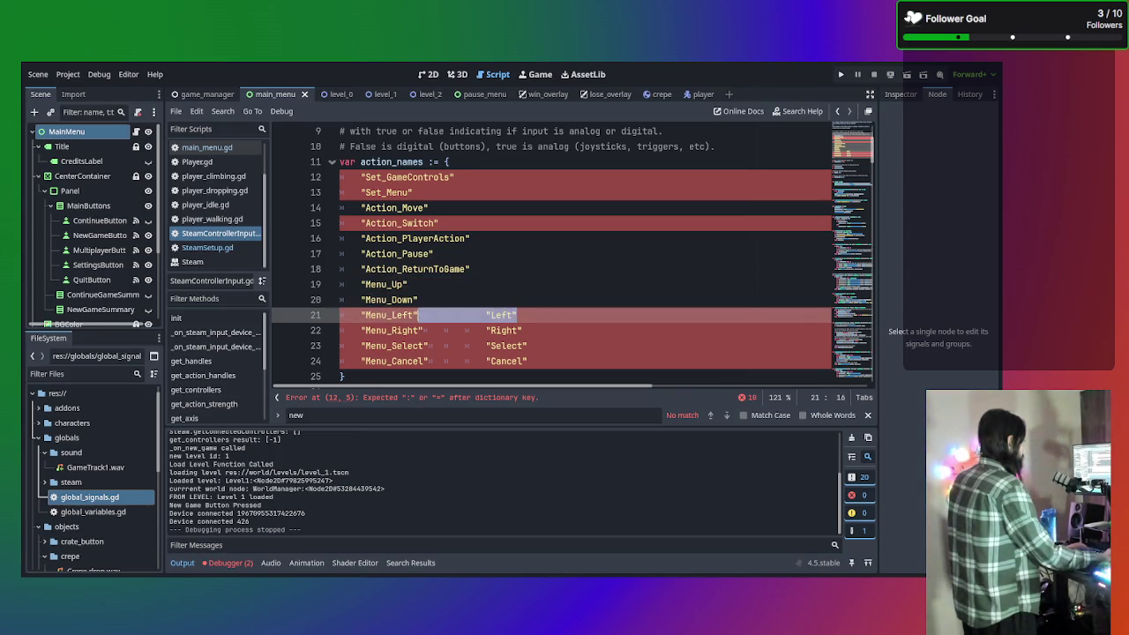
{"action": "key", "text": "Delete"}
{"action": "left_click", "coordinate": [529, 330]}
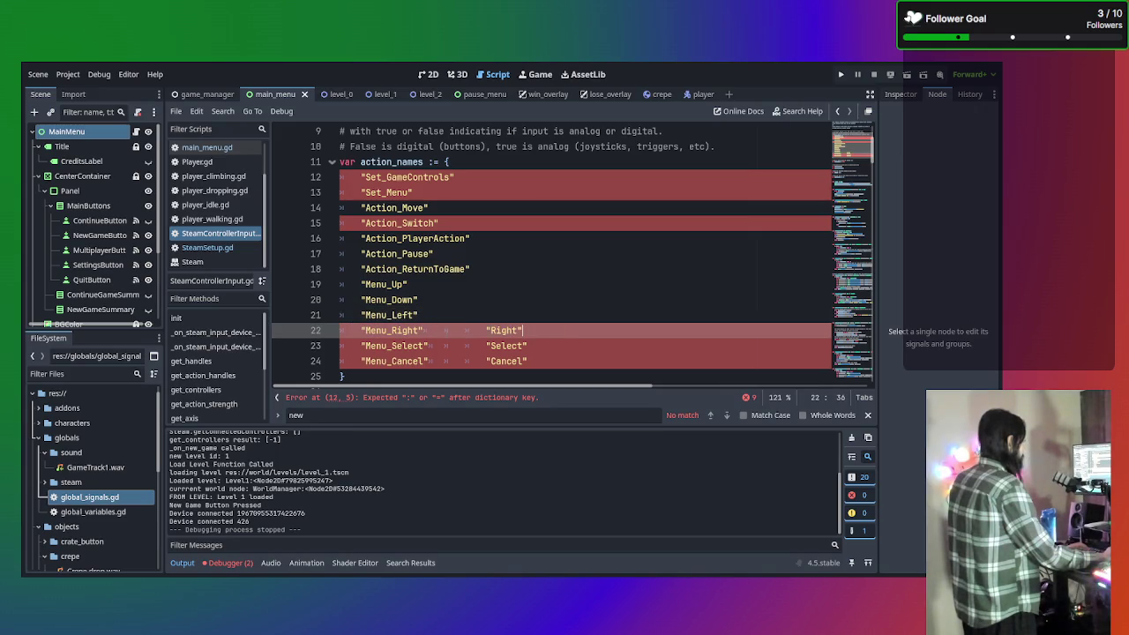
{"action": "left_click_drag", "start_coordinate": [523, 330], "coordinate": [425, 330]}
{"action": "key", "text": "Delete"}
{"action": "left_click_drag", "start_coordinate": [528, 346], "coordinate": [428, 346]}
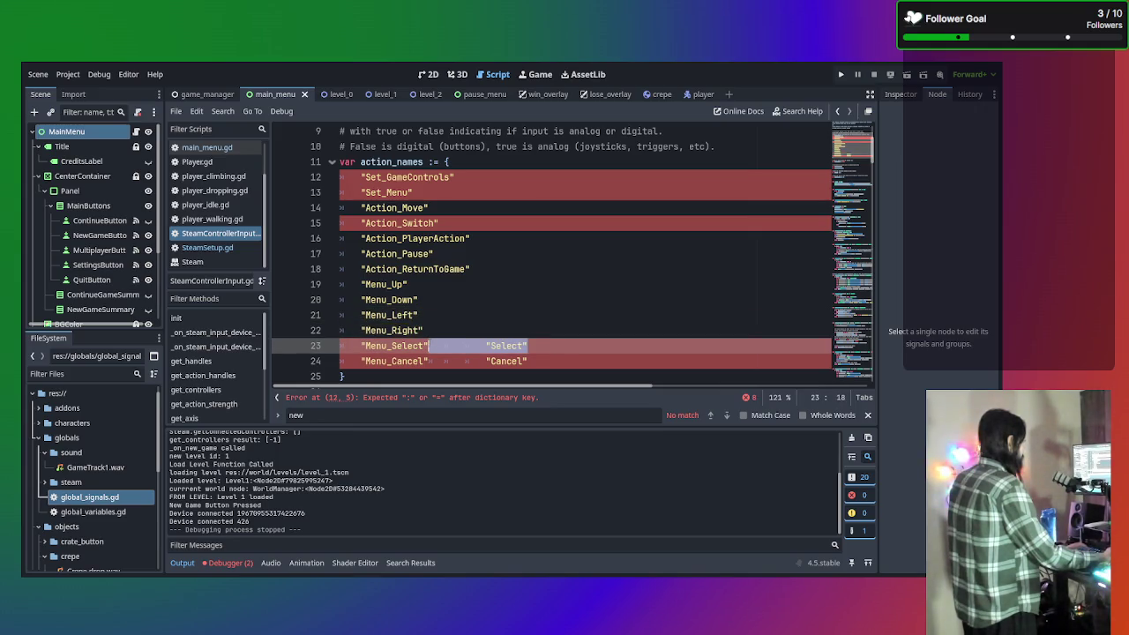
{"action": "key", "text": "Delete"}
{"action": "left_click_drag", "start_coordinate": [528, 361], "coordinate": [428, 361]}
{"action": "key", "text": "Delete"}
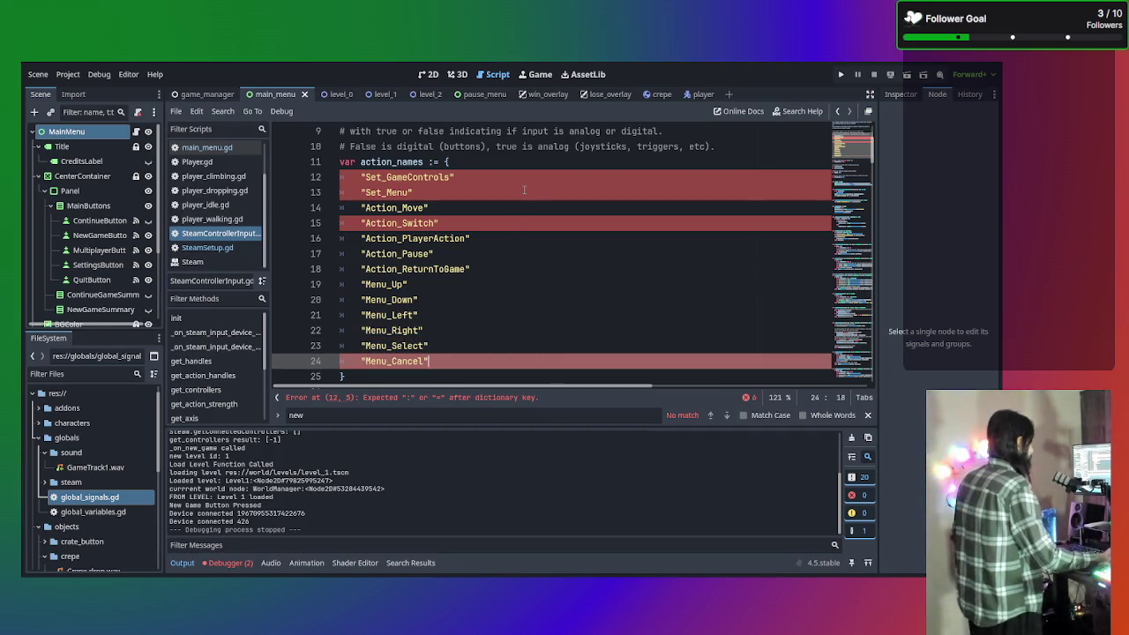
Remove the stray closing quote after Action_Switch and check the bare action names
{"action": "left_click", "coordinate": [522, 212]}
{"action": "left_click", "coordinate": [490, 224]}
{"action": "key", "text": "BackSpace"}
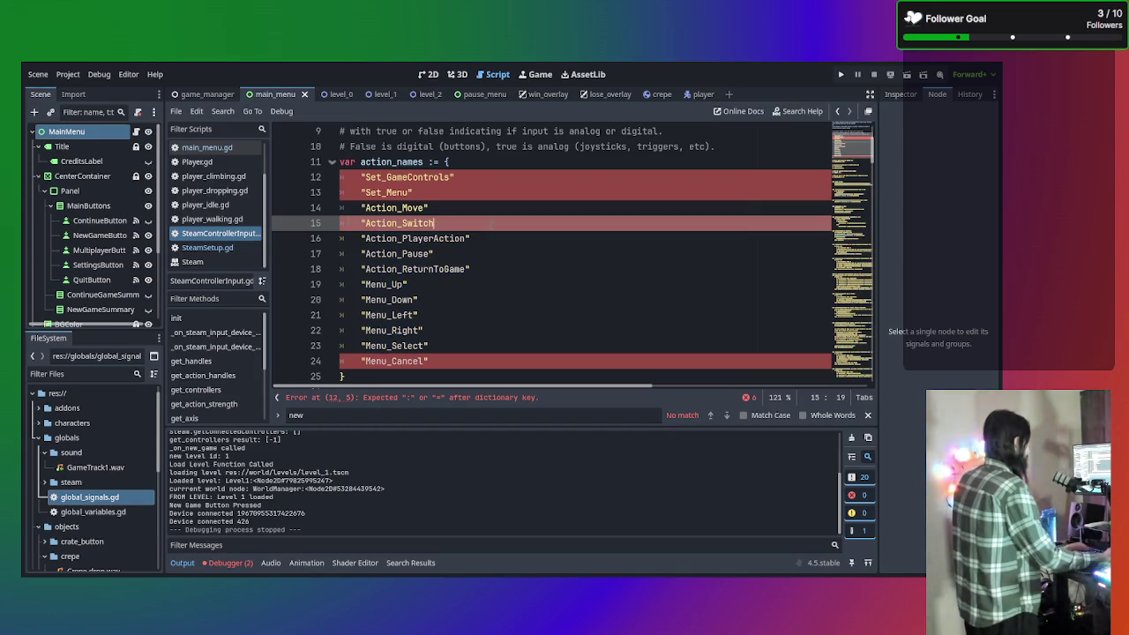
{"action": "left_click", "coordinate": [360, 223]}
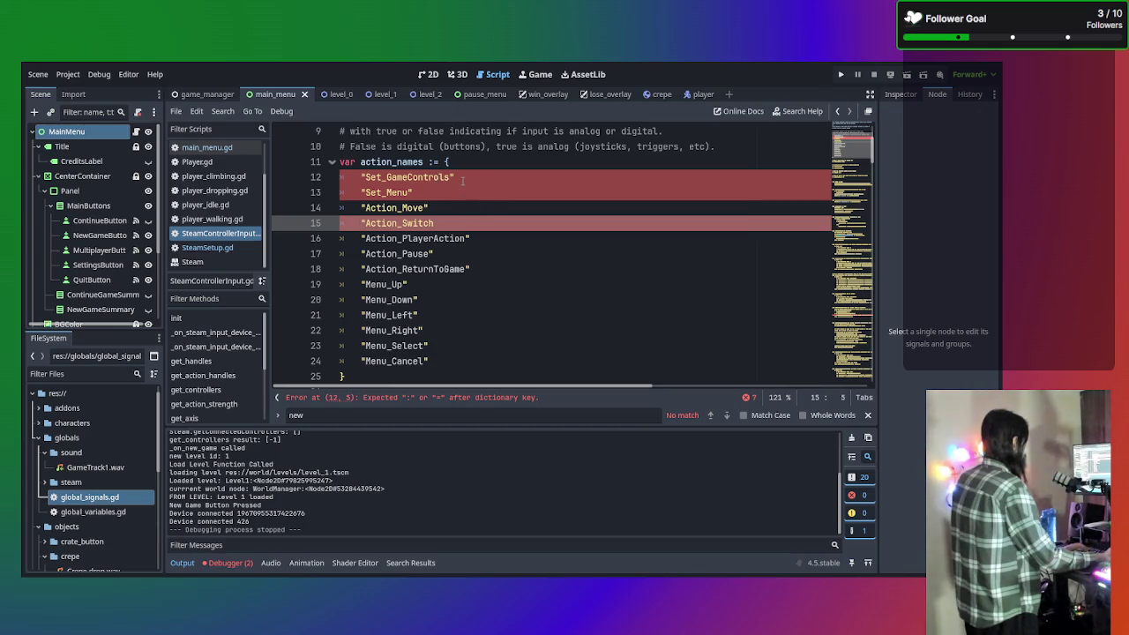
{"action": "left_click", "coordinate": [474, 177]}
{"action": "scroll", "coordinate": [430, 210], "scroll_direction": "down", "scroll_amount": 3}
{"action": "scroll", "coordinate": [430, 210], "scroll_direction": "up", "scroll_amount": 3}
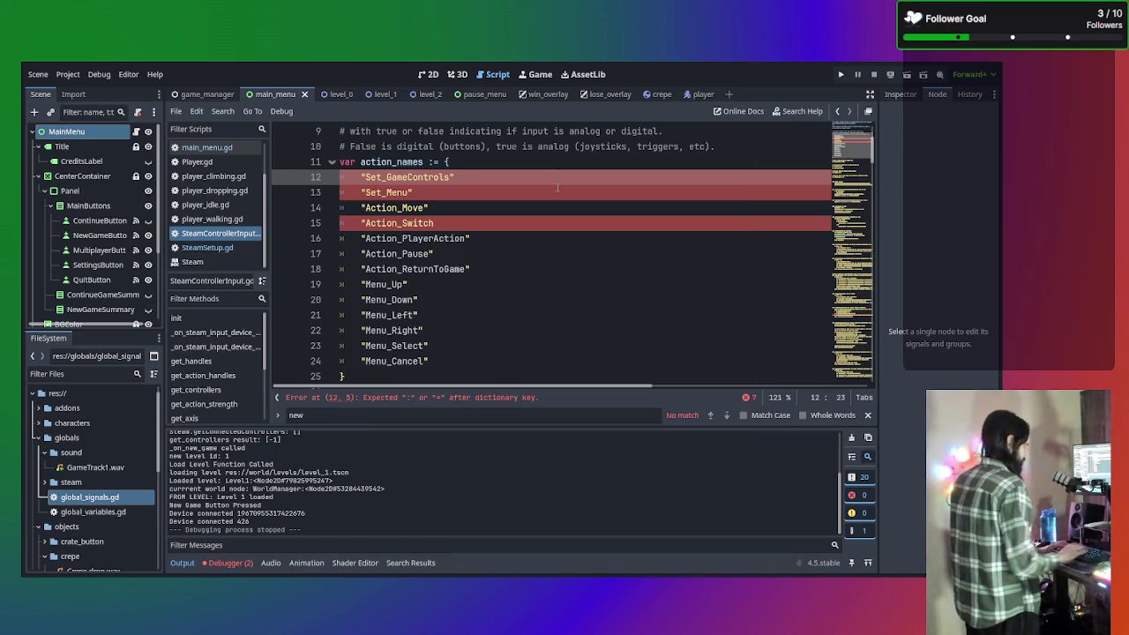
Add commas after the first action names, then remove the one after Set_GameControls
{"action": "type", "text": ","}
{"action": "key", "text": "Down"}
{"action": "type", "text": ","}
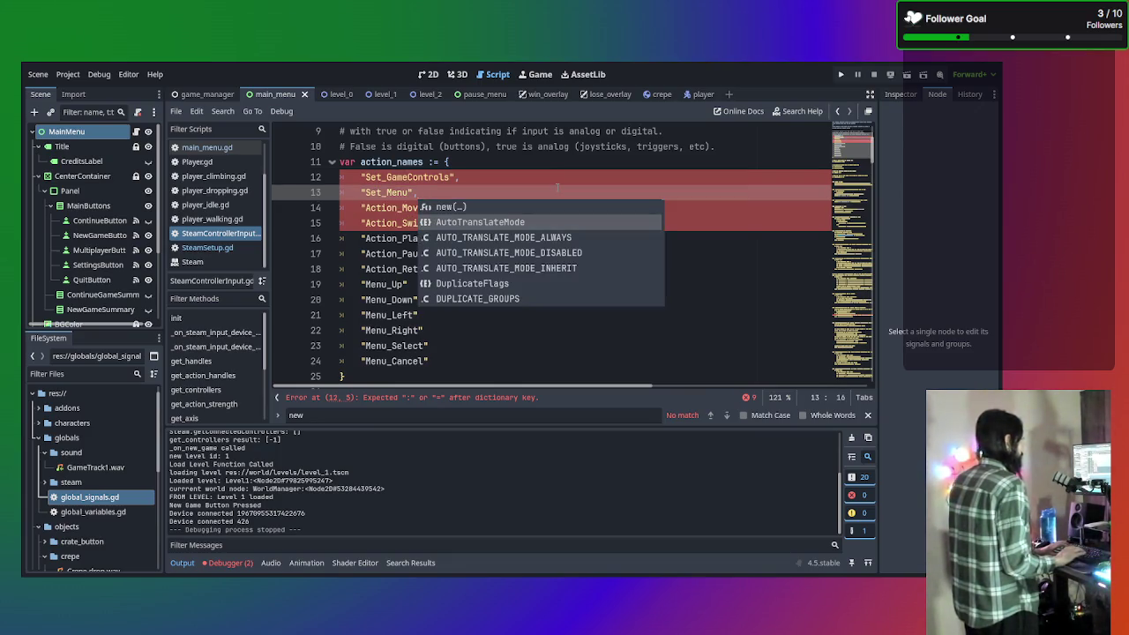
{"action": "key", "text": "Escape"}
{"action": "left_click", "coordinate": [597, 208]}
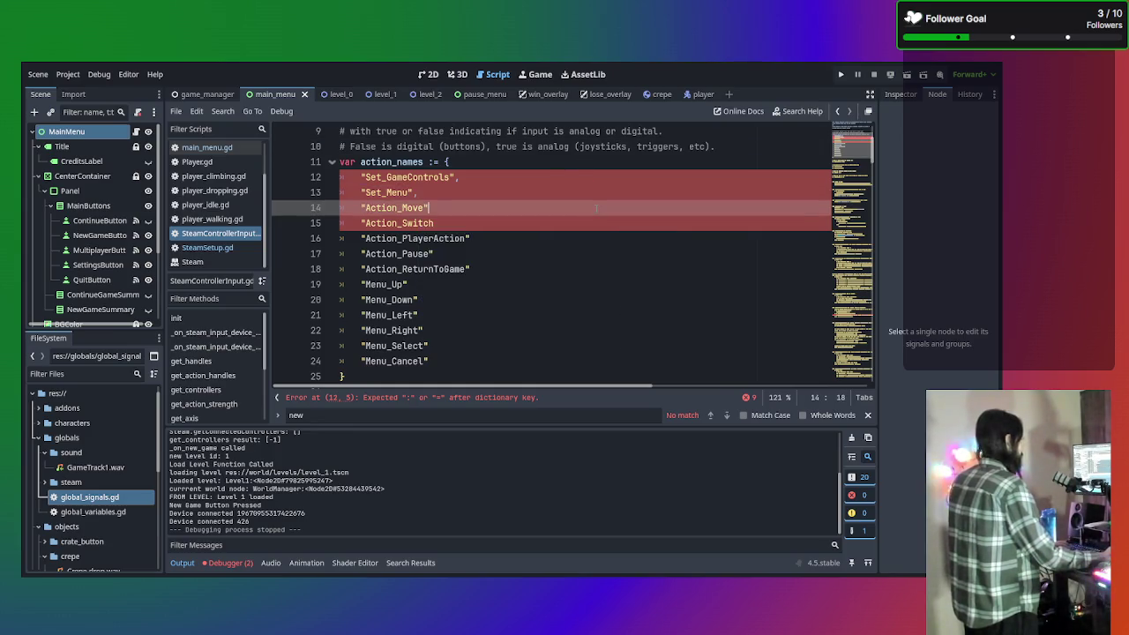
{"action": "type", "text": ","}
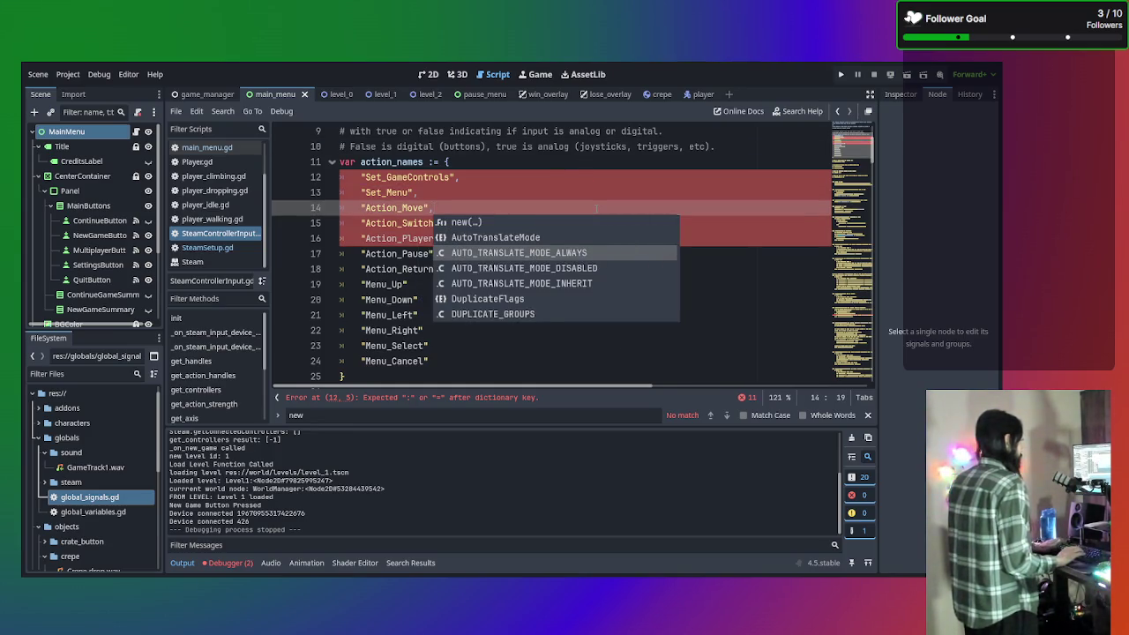
{"action": "key", "text": "Escape"}
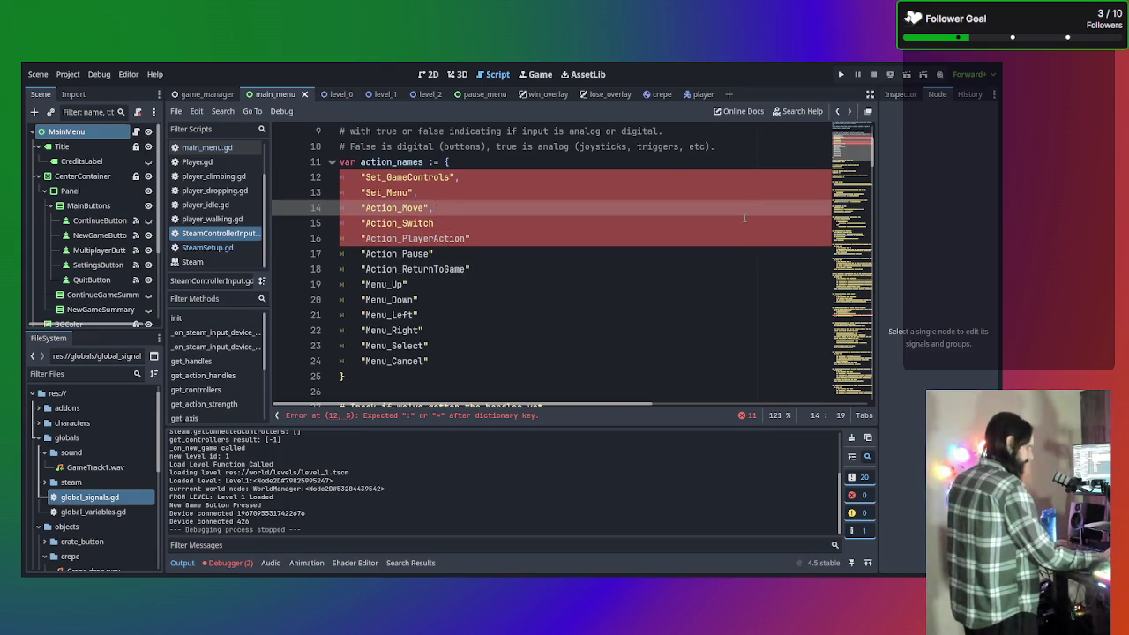
{"action": "type", "text": ","}
{"action": "key", "text": "BackSpace"}
{"action": "left_click", "coordinate": [746, 233]}
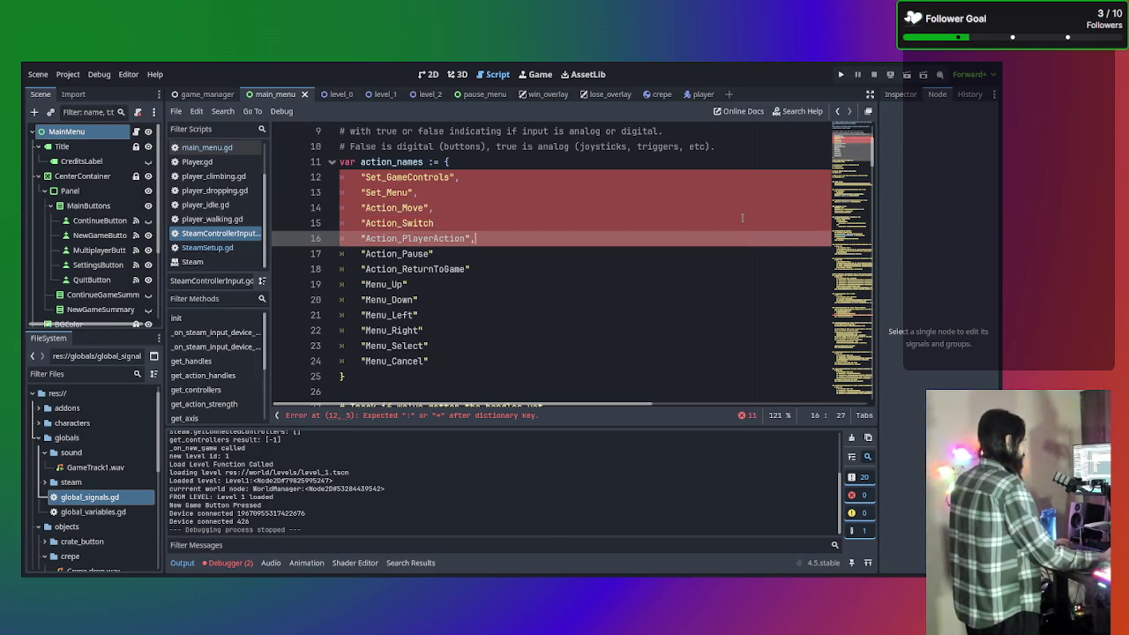
{"action": "type", "text": ","}
{"action": "key", "text": "Up"}
{"action": "key", "text": "Up"}
{"action": "key", "text": "Down"}
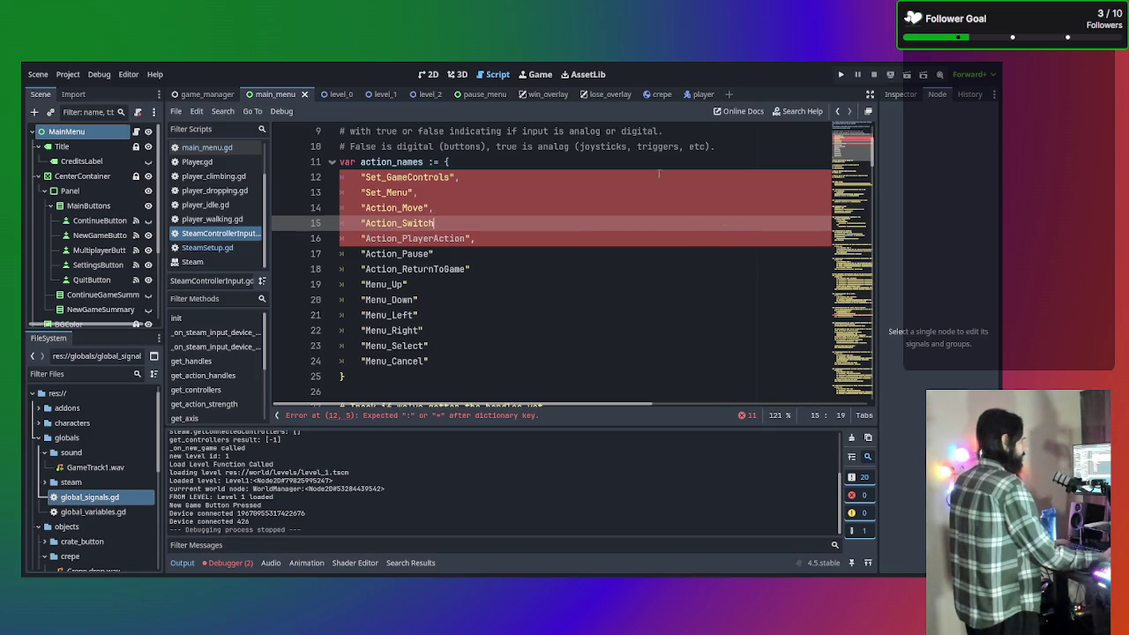
{"action": "left_click", "coordinate": [488, 180]}
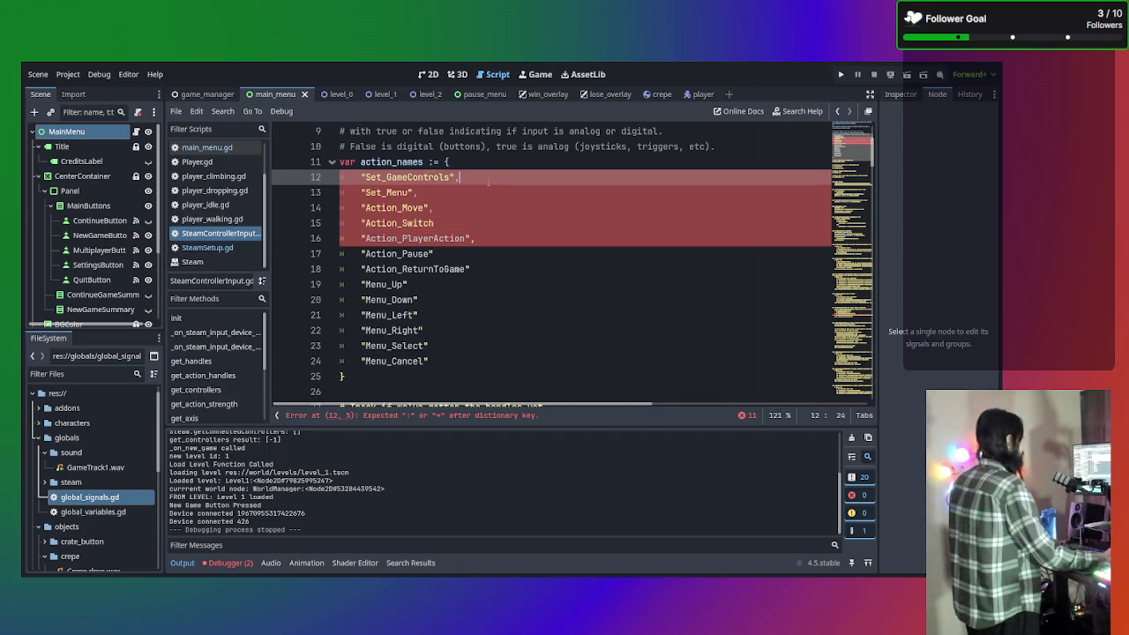
{"action": "key", "text": "BackSpace"}
Append ': false,' to Set_GameControls and the next action names, and restore Action_Switch's quote
{"action": "type", "text": ": "}
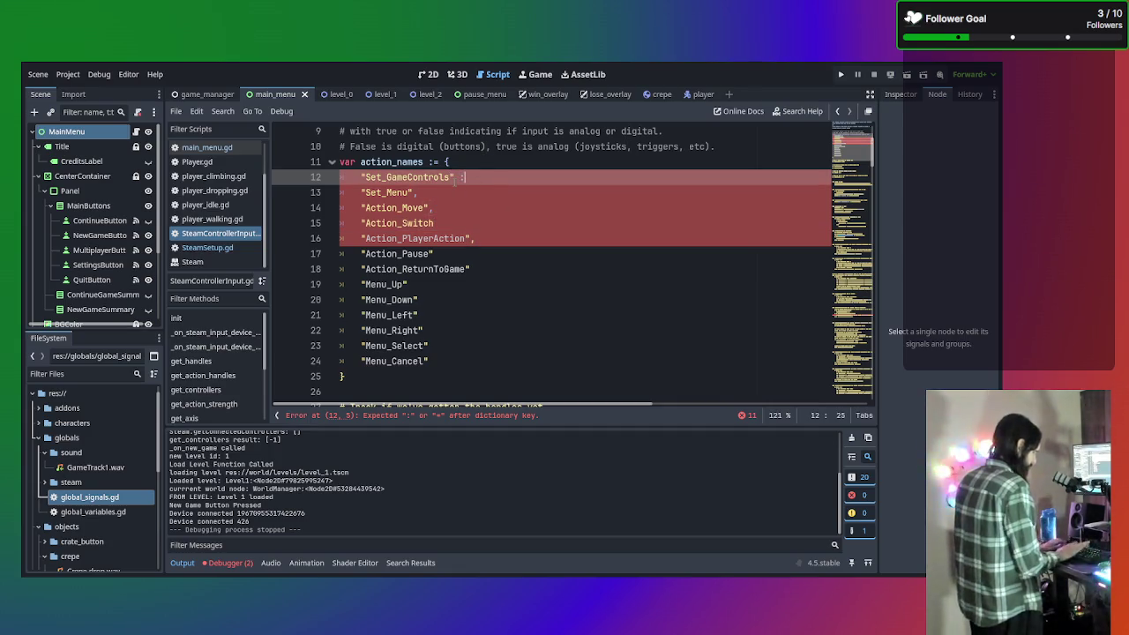
{"action": "type", "text": "false"}
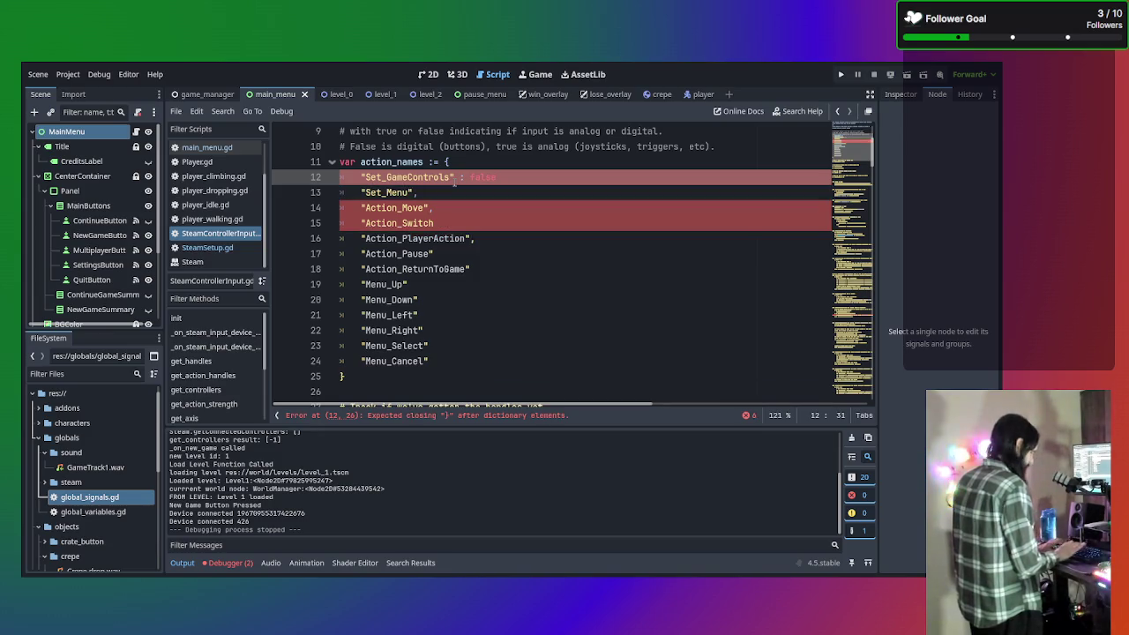
{"action": "type", "text": ","}
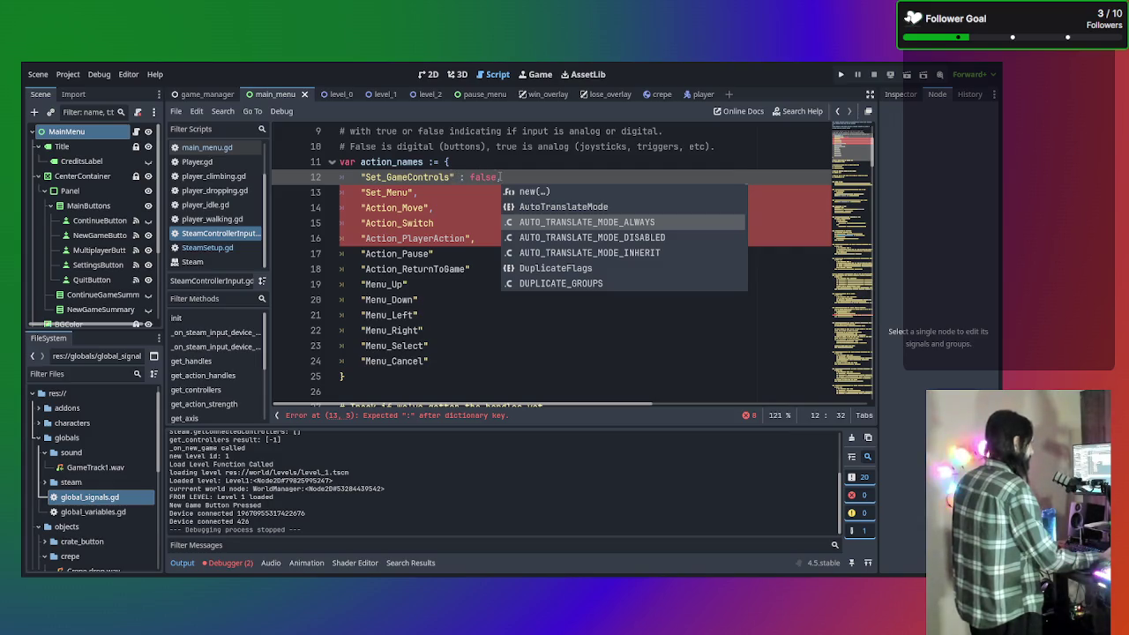
{"action": "left_click_drag", "start_coordinate": [501, 177], "coordinate": [455, 179]}
{"action": "key", "text": "ctrl+c"}
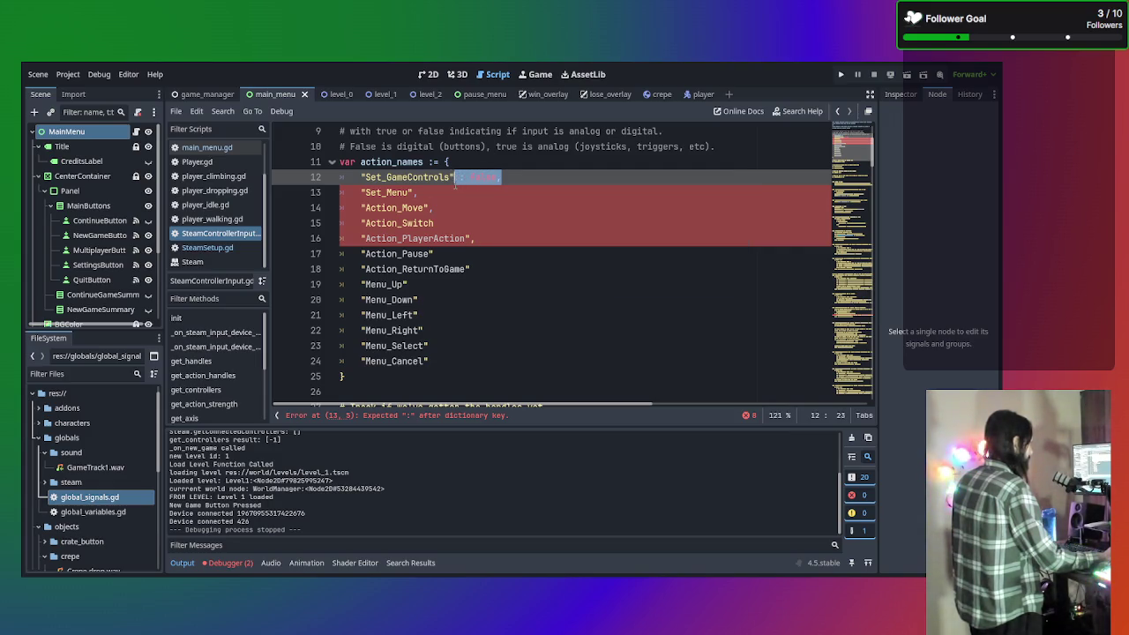
{"action": "left_click", "coordinate": [443, 193]}
{"action": "type", "text": ": false"}
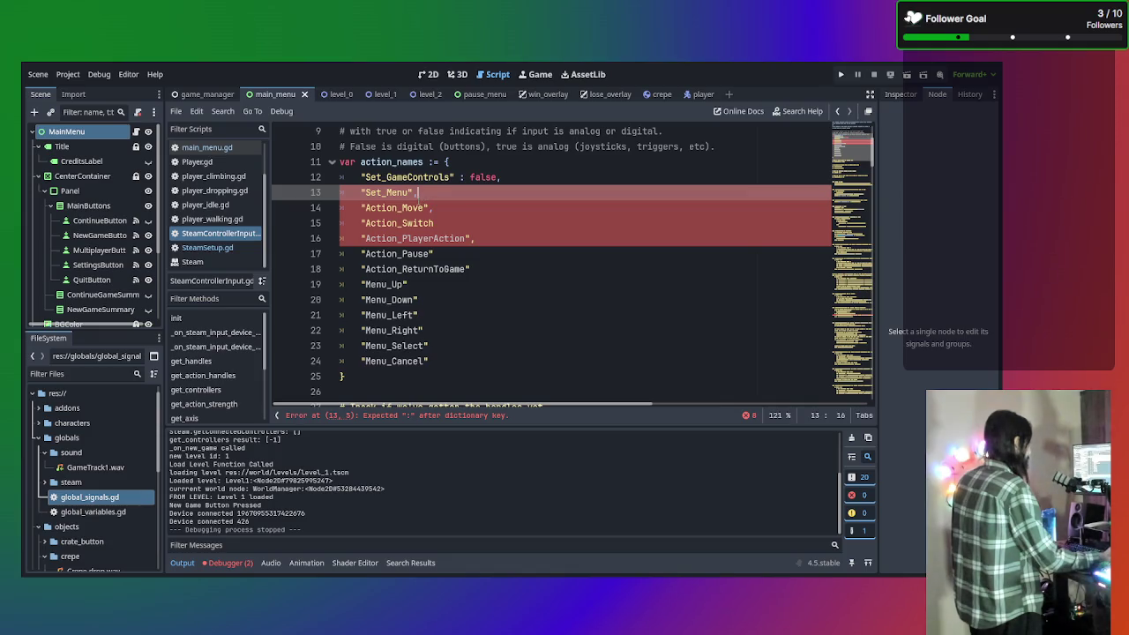
{"action": "left_click", "coordinate": [450, 208]}
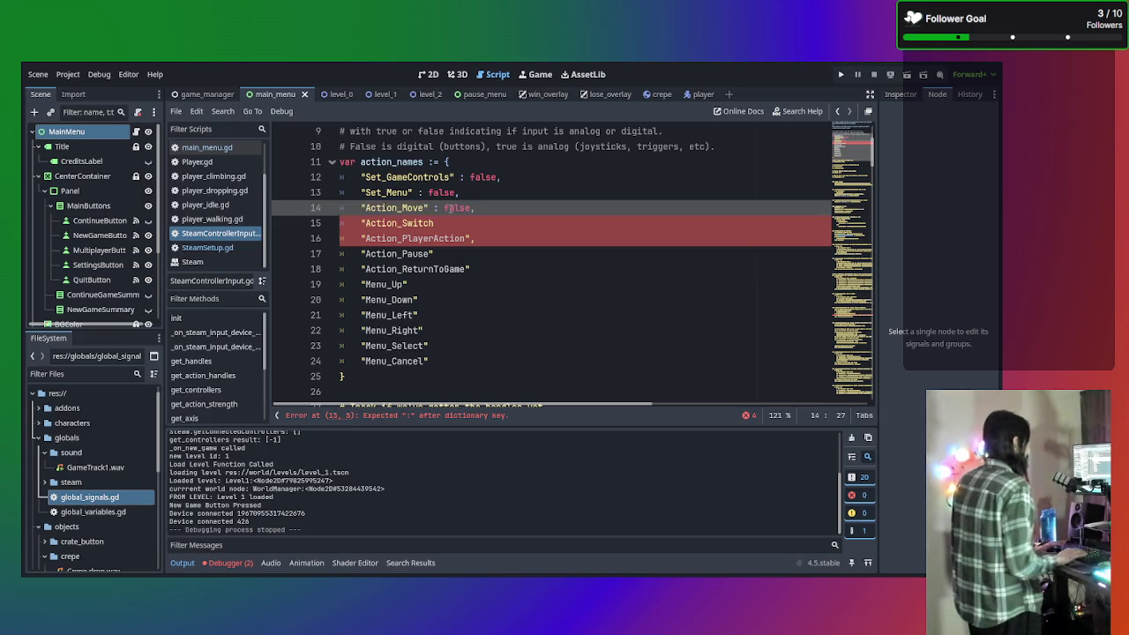
{"action": "type", "text": ": false,"}
{"action": "key", "text": "Down"}
{"action": "type", "text": ": false,"}
{"action": "key", "text": "Down"}
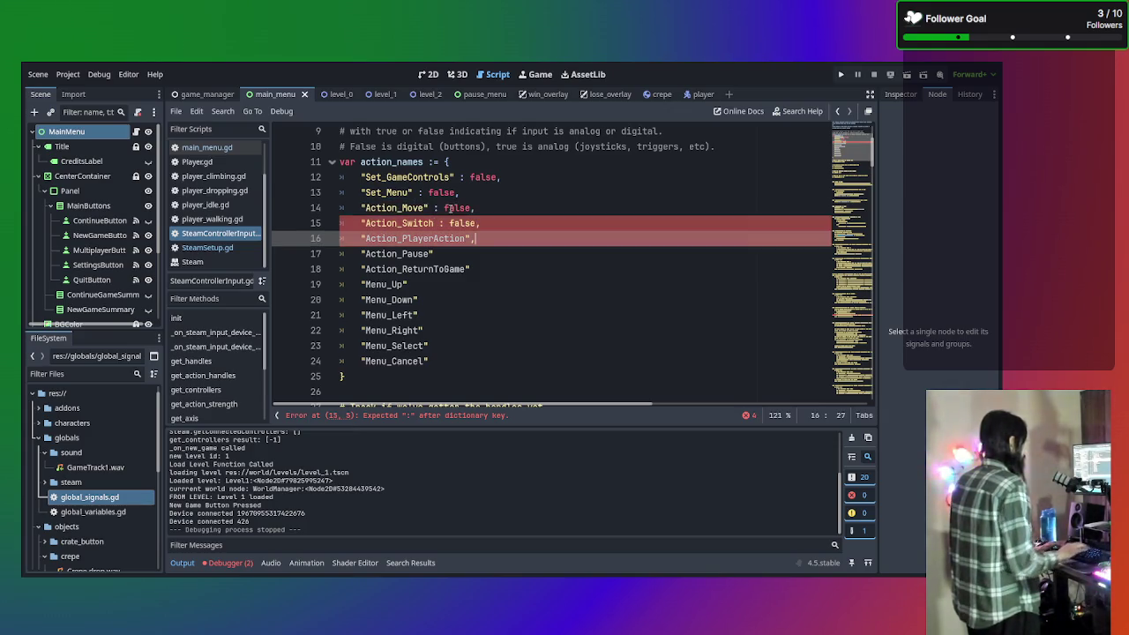
{"action": "type", "text": ": false,"}
{"action": "key", "text": "Down"}
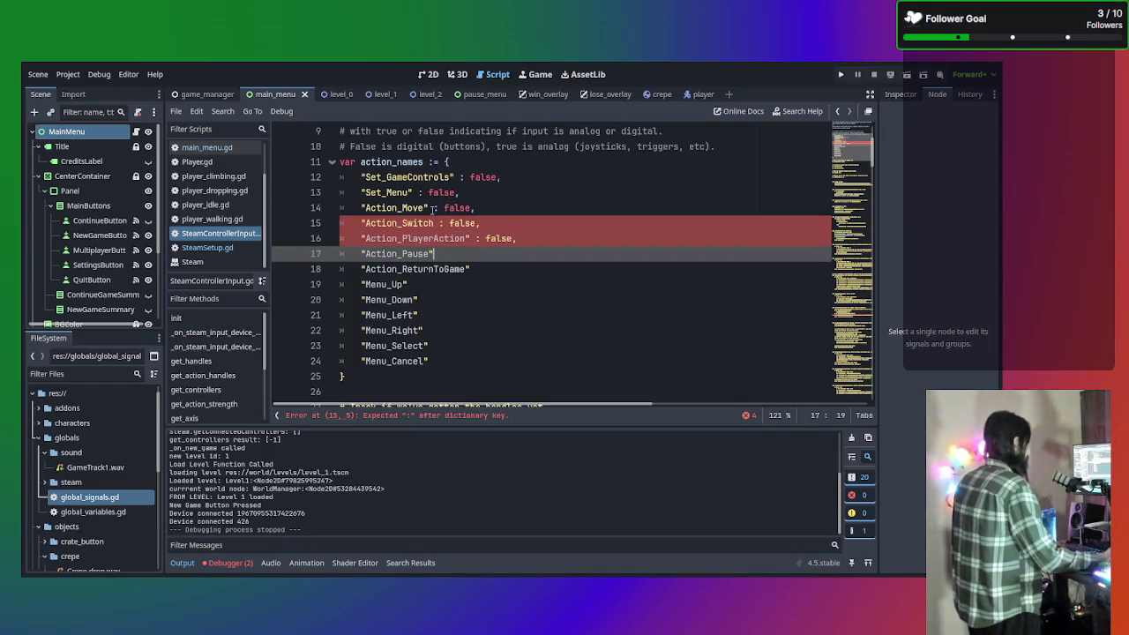
{"action": "left_click", "coordinate": [434, 223]}
{"action": "type", "text": "\""}
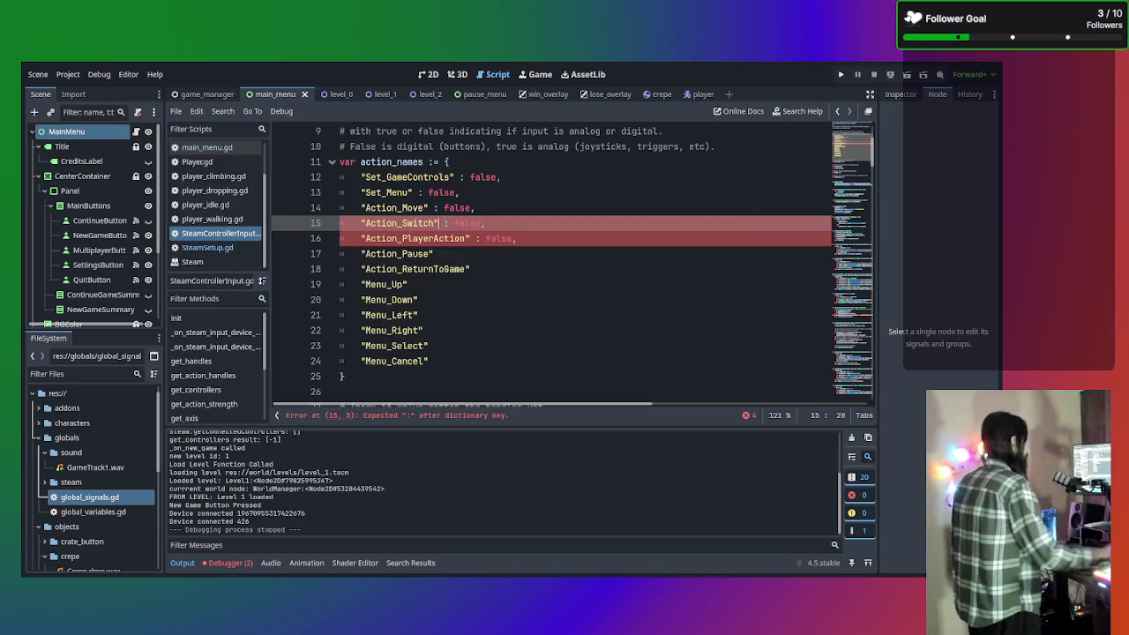
{"action": "left_click", "coordinate": [514, 254]}
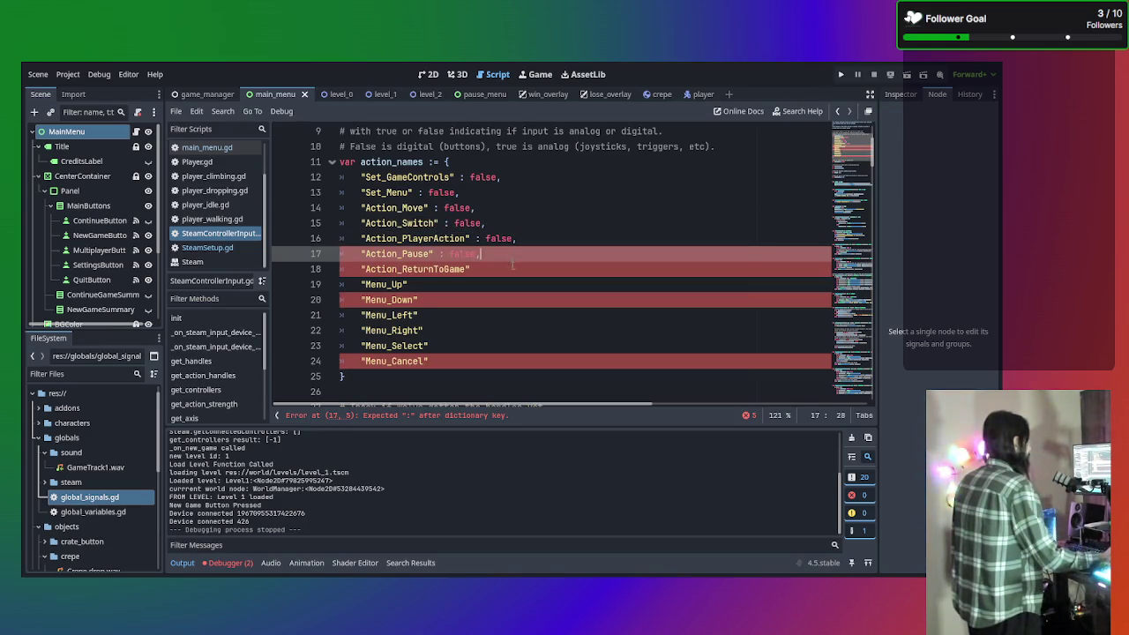
Paste ': false,' after Action_ReturnToGame and each Menu_ entry through Menu_Cancel
{"action": "key", "text": "Down"}
{"action": "key", "text": "ctrl+v"}
{"action": "key", "text": "Down"}
{"action": "key", "text": "ctrl+v"}
{"action": "key", "text": "Down"}
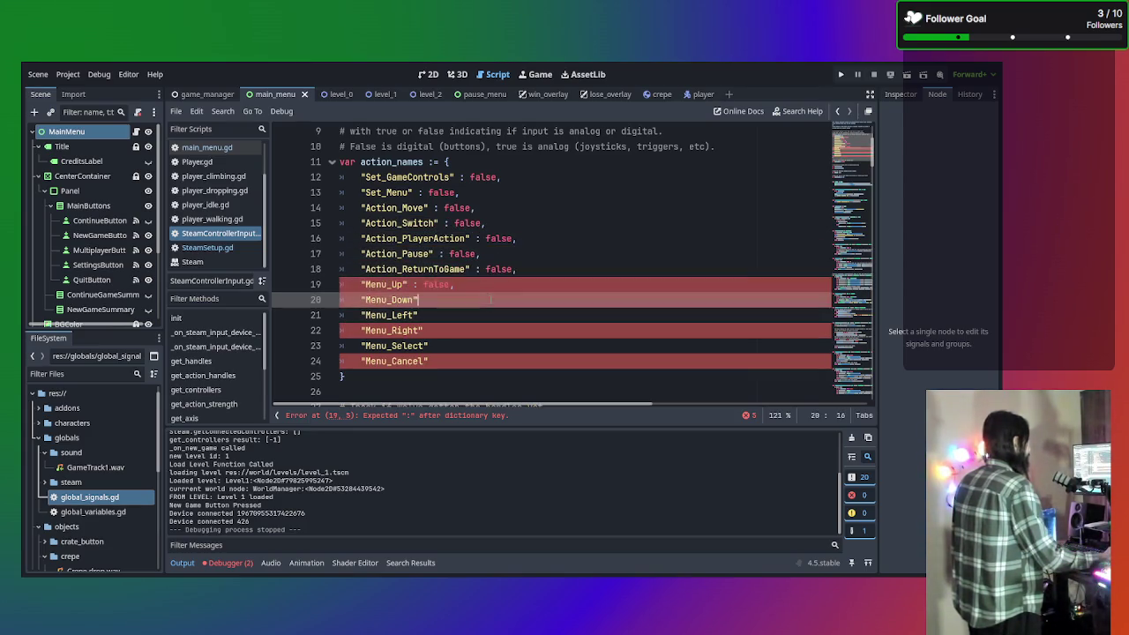
{"action": "key", "text": "ctrl+v"}
{"action": "key", "text": "Down"}
{"action": "key", "text": "ctrl+v"}
{"action": "key", "text": "Down"}
{"action": "key", "text": "ctrl+v"}
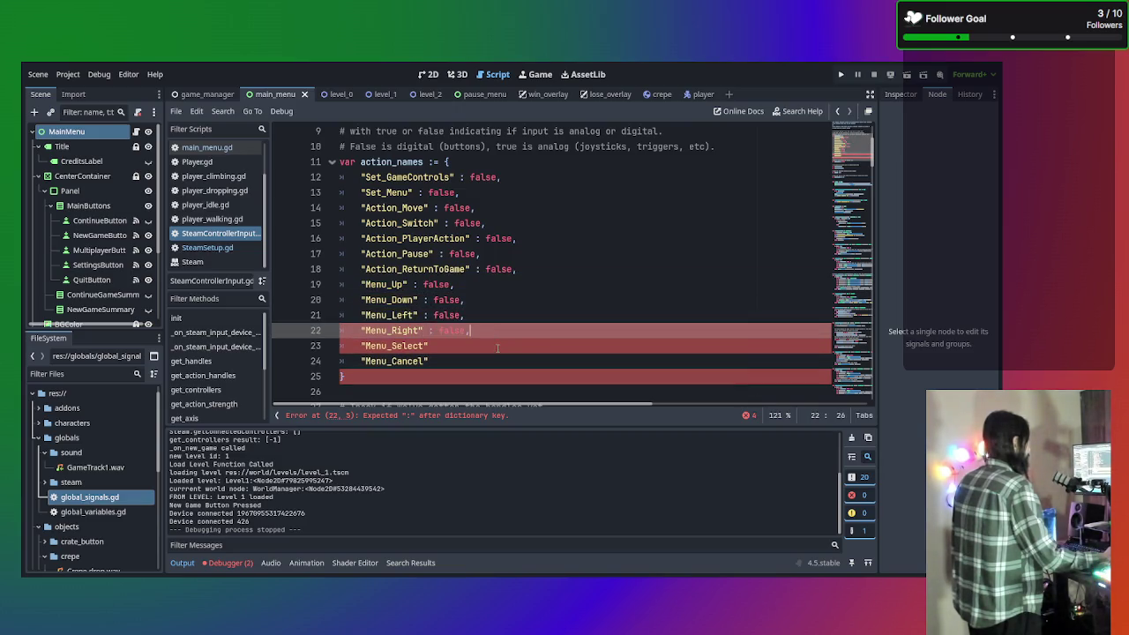
{"action": "key", "text": "Down"}
{"action": "key", "text": "ctrl+v"}
{"action": "key", "text": "Down"}
{"action": "key", "text": "ctrl+v"}
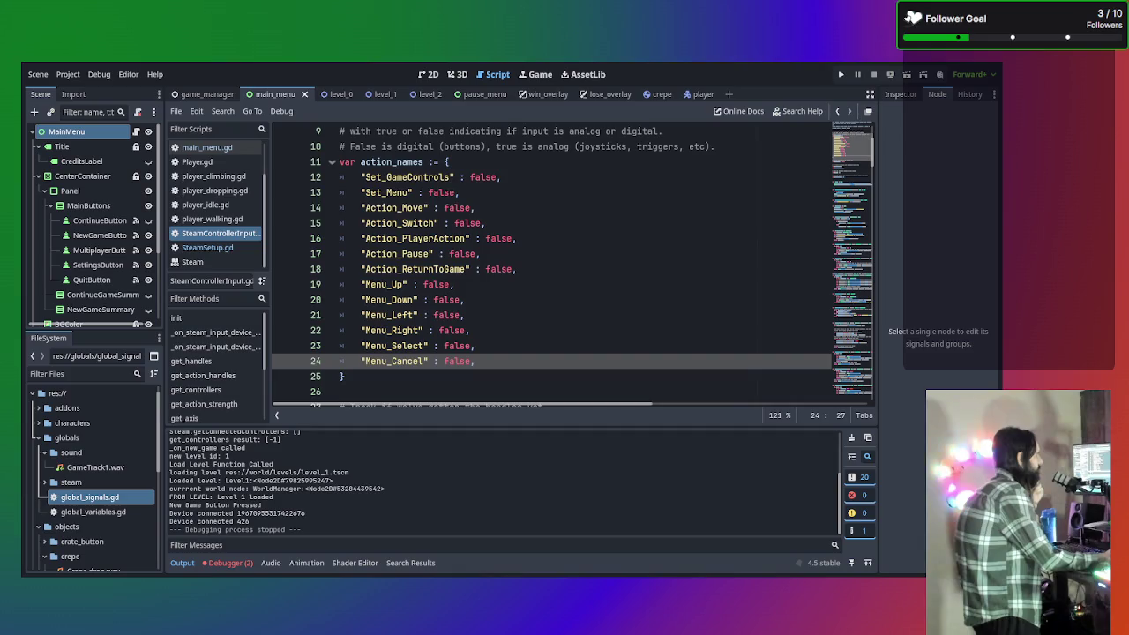
Delete the Set_GameControls and Set_Menu lines and change Action_Move's value from false to true
{"action": "mouse_move", "coordinate": [460, 193]}
{"action": "left_mouse_down"}
{"action": "mouse_move", "coordinate": [423, 210]}
{"action": "mouse_move", "coordinate": [300, 179]}
{"action": "mouse_move", "coordinate": [259, 183]}
{"action": "left_mouse_up"}
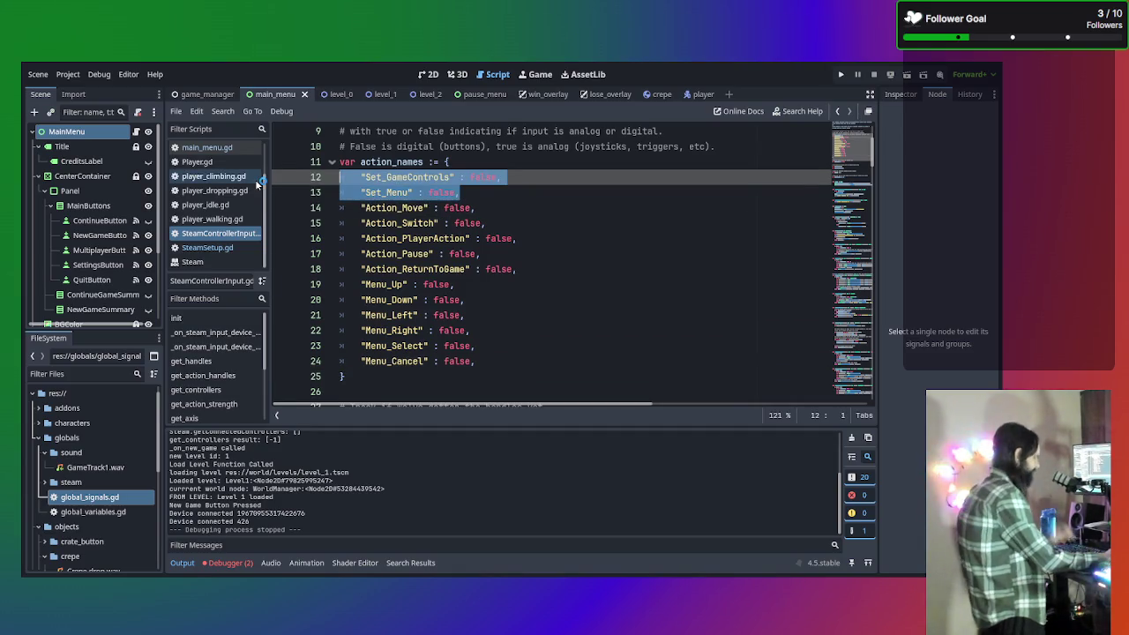
{"action": "key", "text": "BackSpace"}
{"action": "key", "text": "BackSpace"}
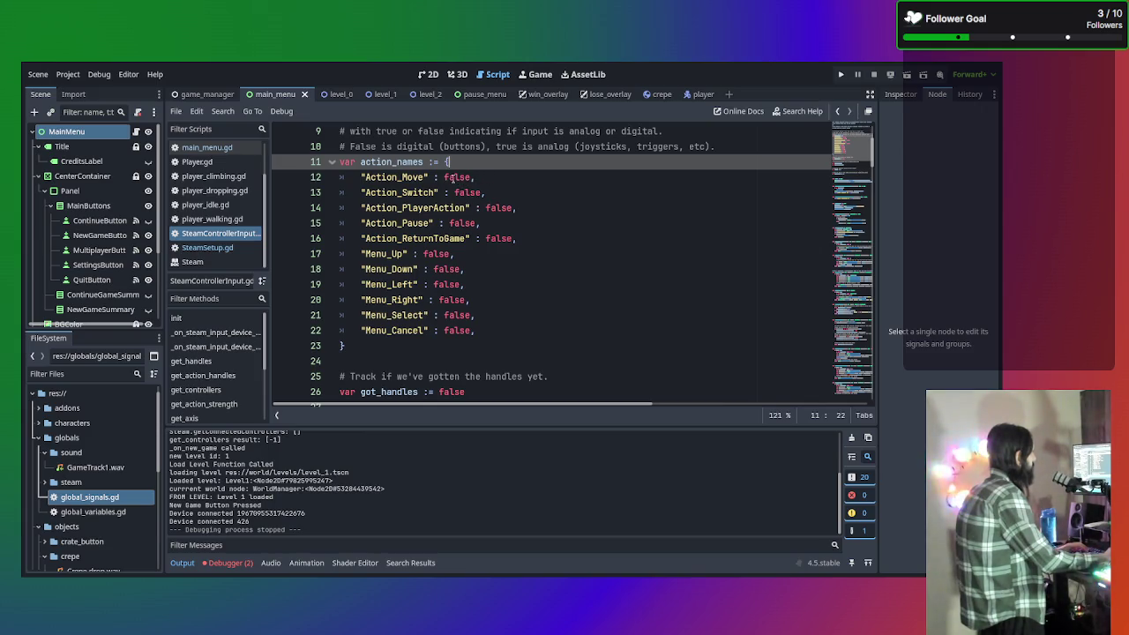
{"action": "double_click", "coordinate": [450, 177]}
{"action": "left_click_drag", "start_coordinate": [477, 177], "coordinate": [472, 177]}
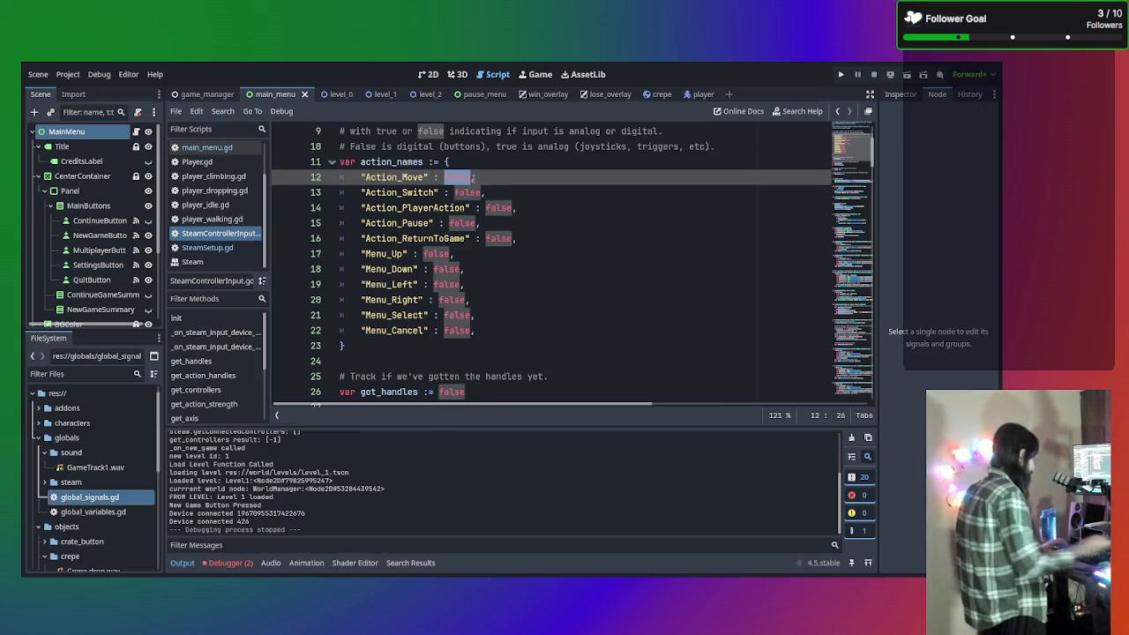
{"action": "type", "text": "true"}
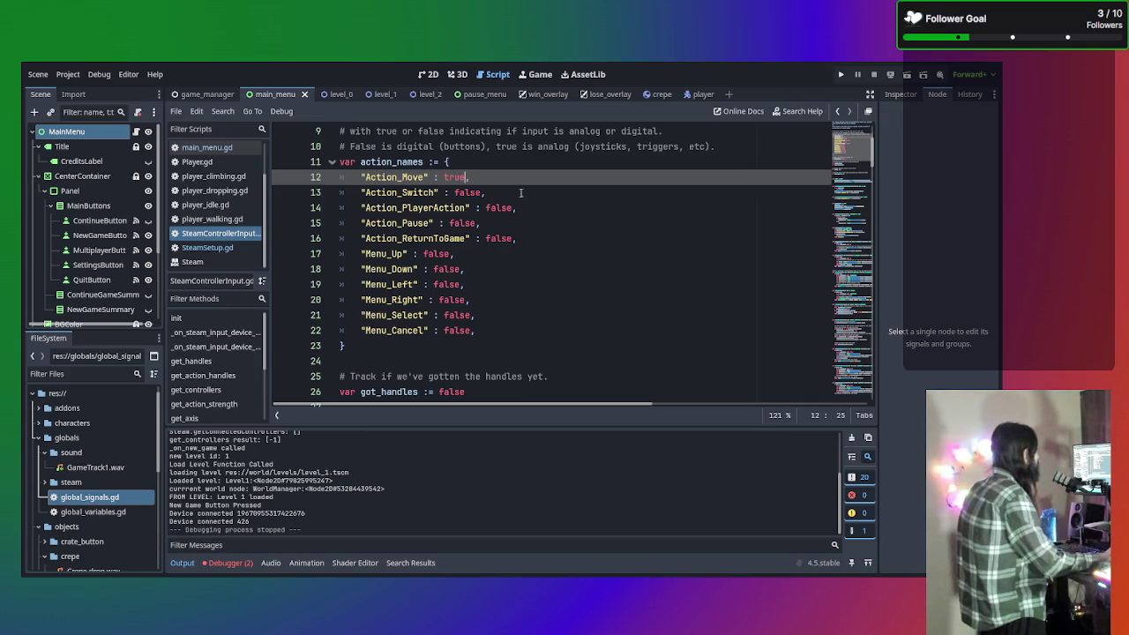
{"action": "left_click", "coordinate": [573, 240]}
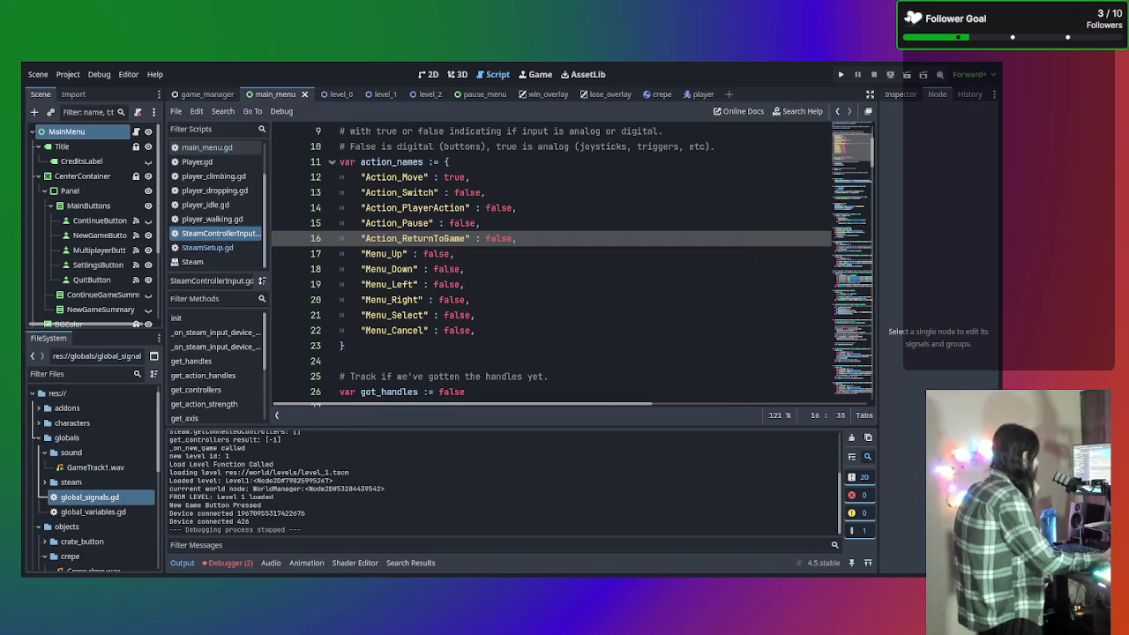
{"action": "left_click", "coordinate": [526, 330]}
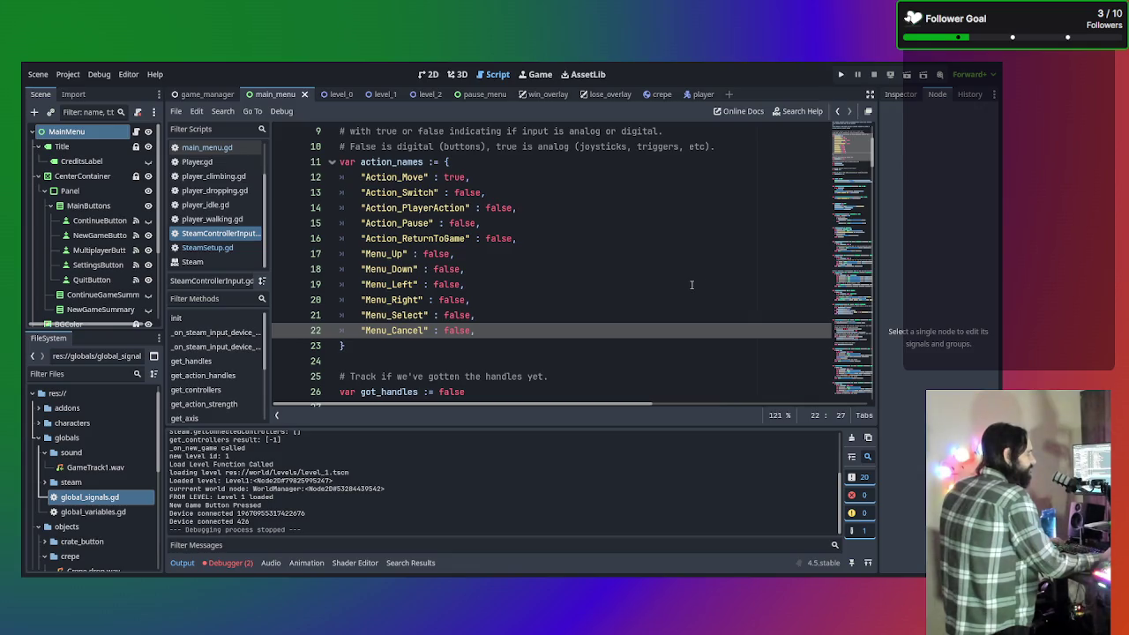
{"action": "scroll", "coordinate": [596, 249], "scroll_direction": "up", "scroll_amount": 1}
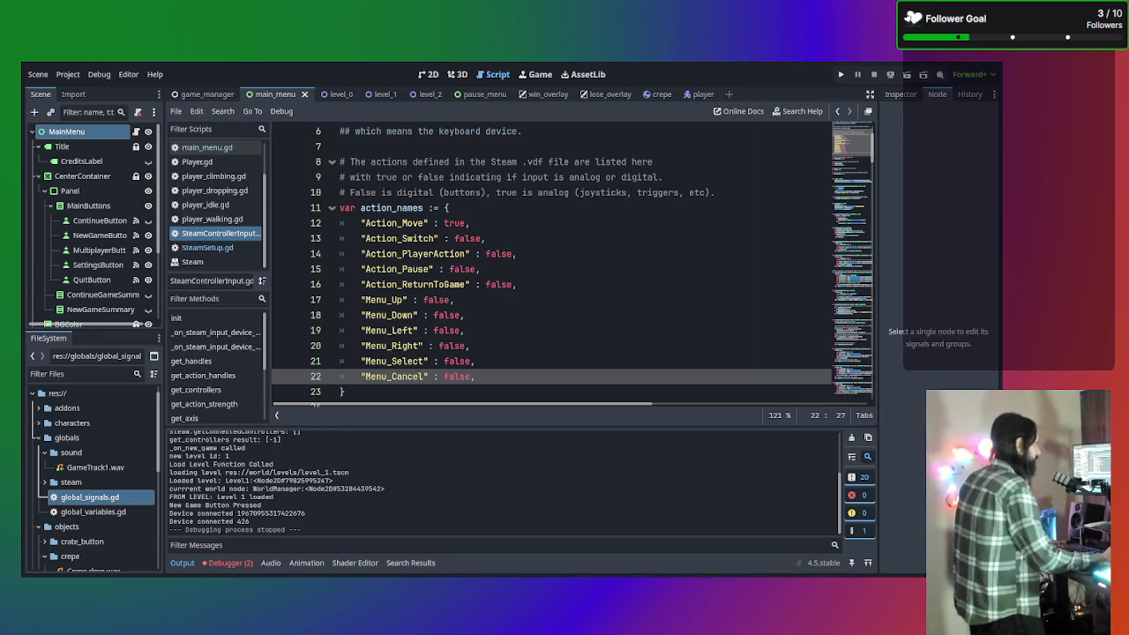
{"action": "left_click", "coordinate": [615, 269]}
{"action": "scroll", "coordinate": [615, 268], "scroll_direction": "down", "scroll_amount": 2}
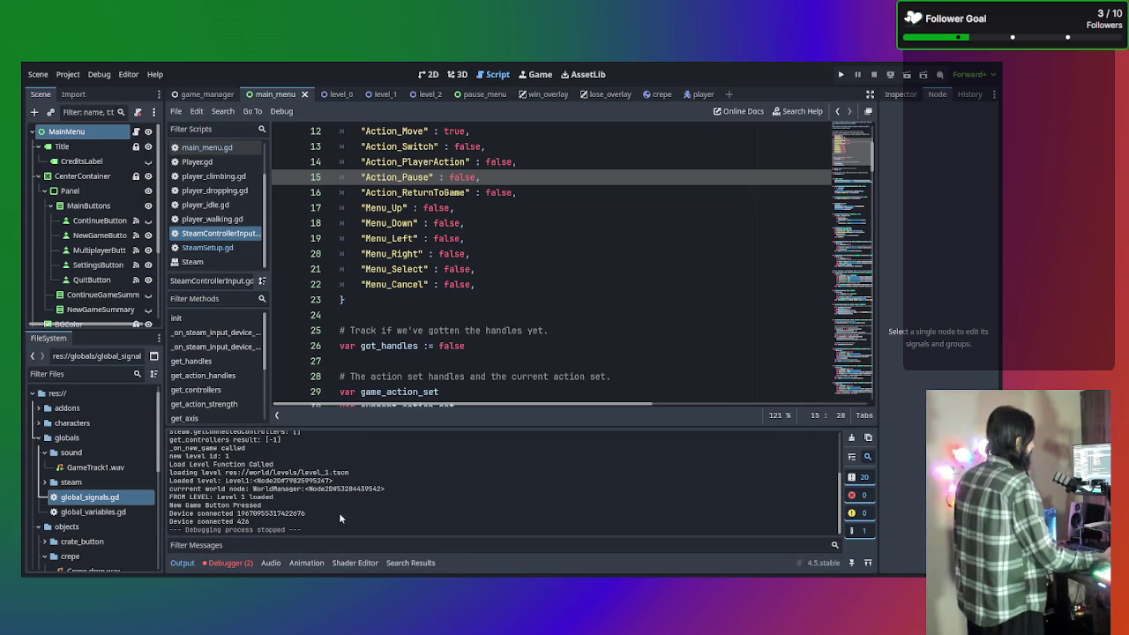
{"action": "left_click_drag", "start_coordinate": [250, 522], "coordinate": [172, 513]}
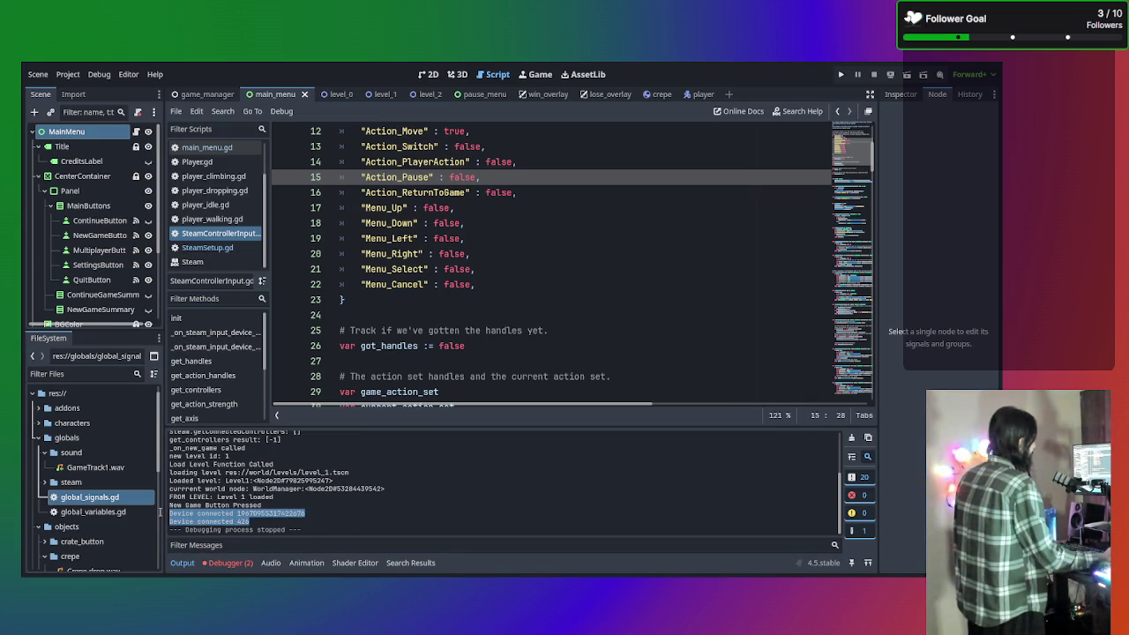
{"action": "left_click", "coordinate": [284, 525]}
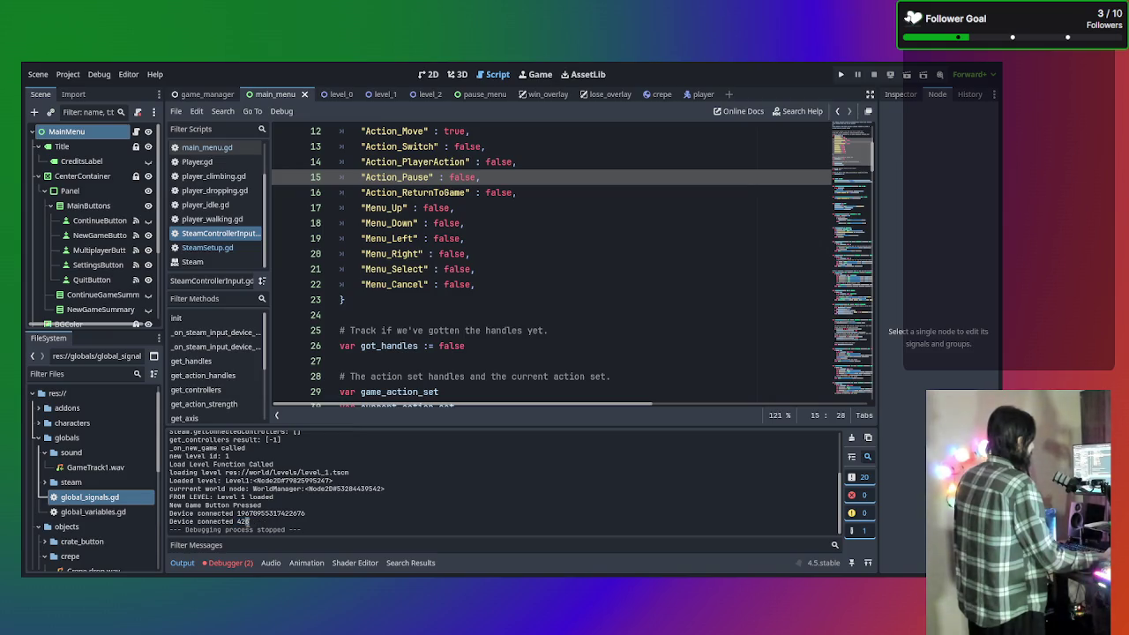
{"action": "left_click_drag", "start_coordinate": [266, 514], "coordinate": [240, 519]}
{"action": "left_click", "coordinate": [312, 522]}
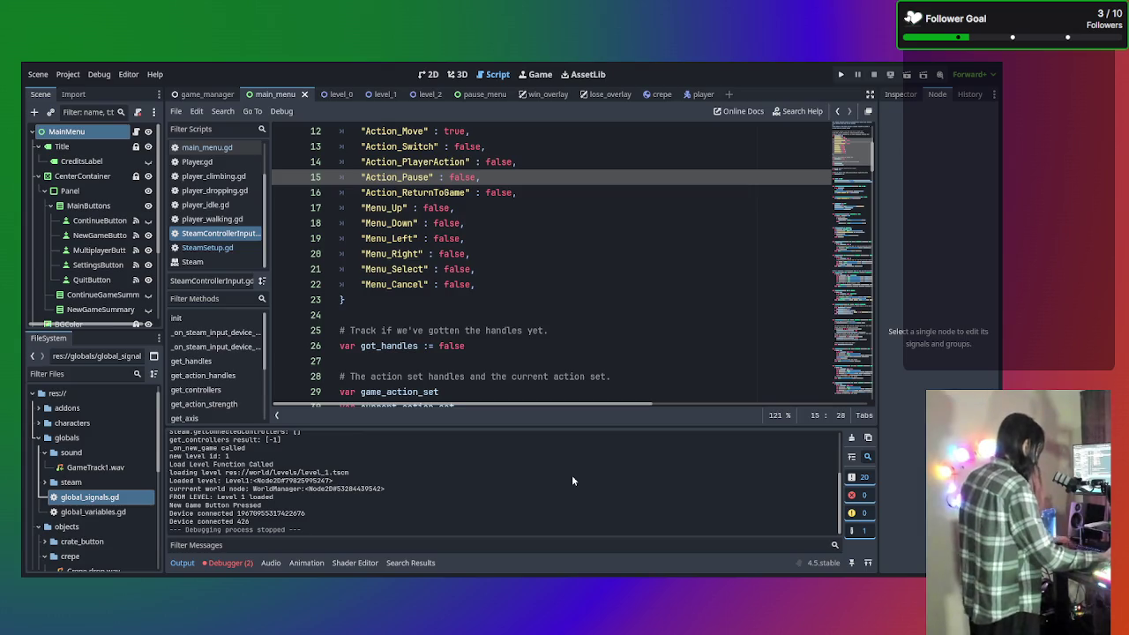
{"action": "left_click", "coordinate": [535, 331]}
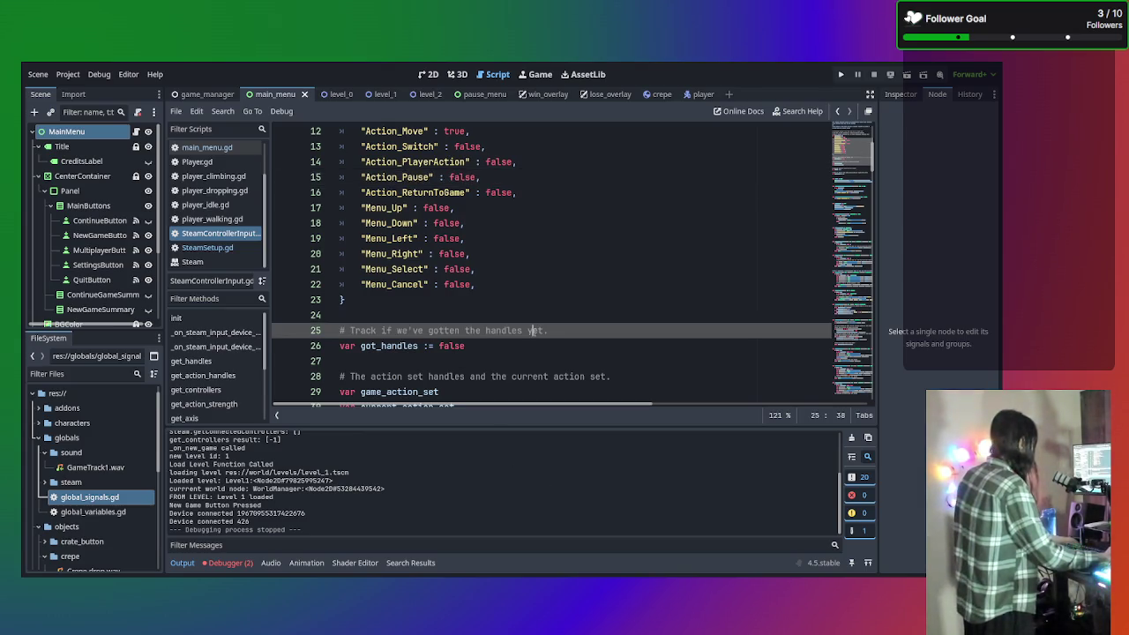
Test-run the project with F5, then launch it again after it stops
{"action": "key", "text": "F5"}
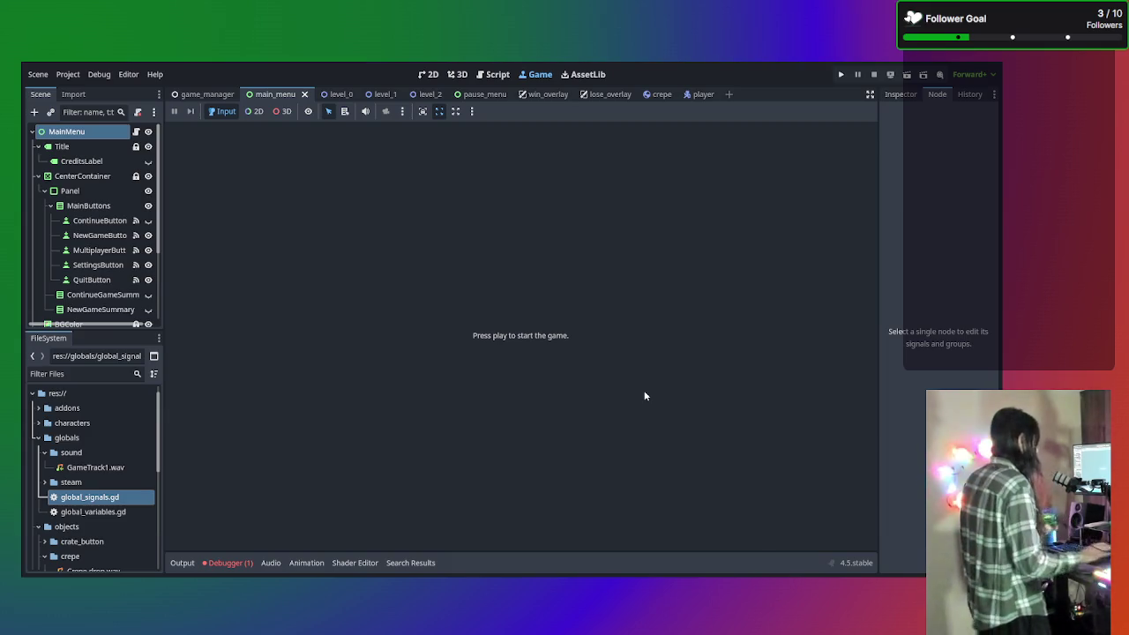
{"action": "key", "text": "F5"}
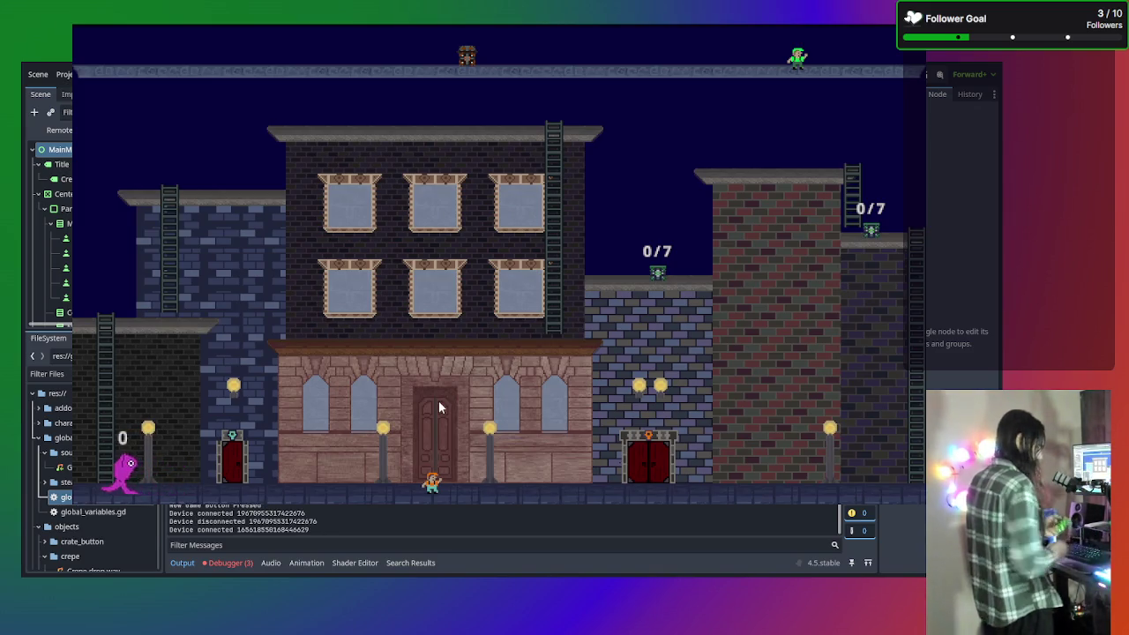
Pause, return to the main menu, start a New Game and walk the player to the far left
{"action": "key", "text": "Escape"}
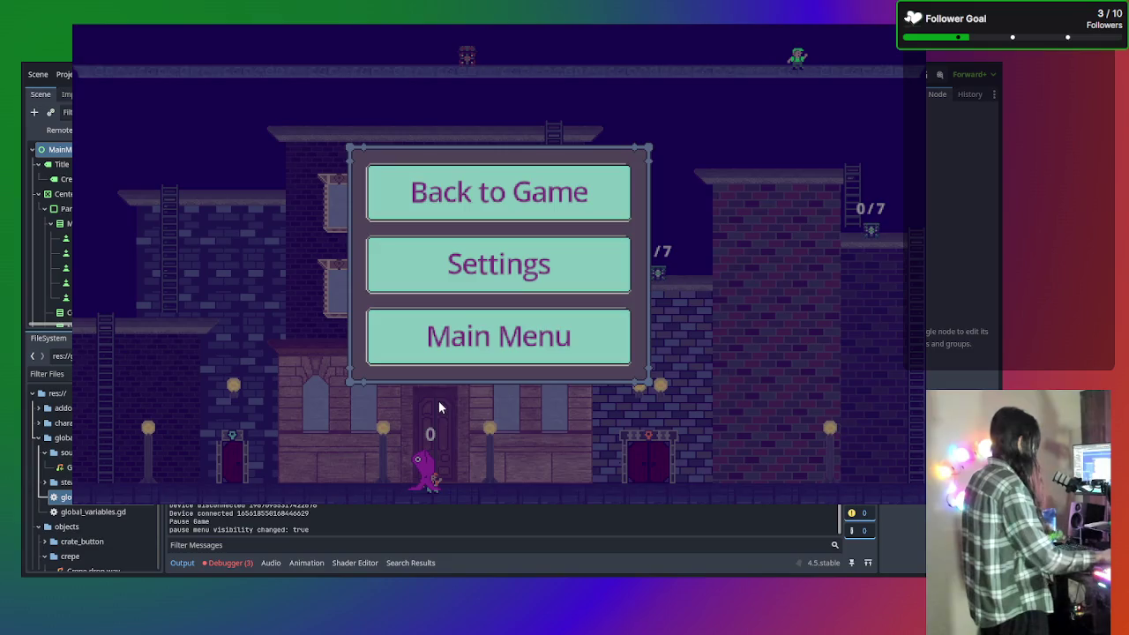
{"action": "left_click", "coordinate": [537, 347]}
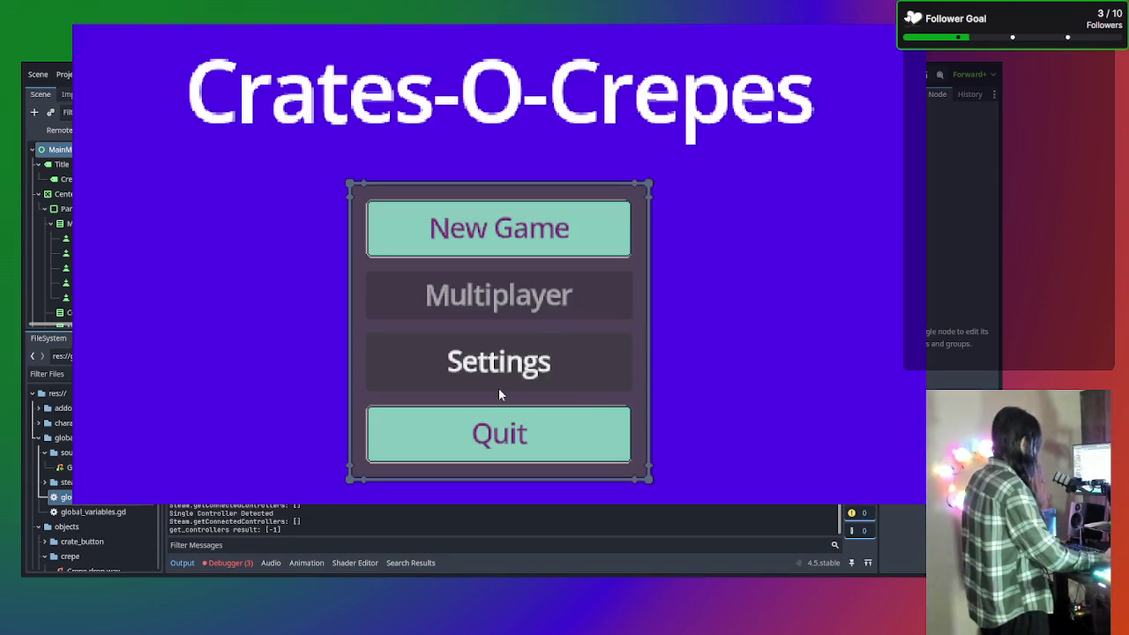
{"action": "left_click", "coordinate": [492, 257]}
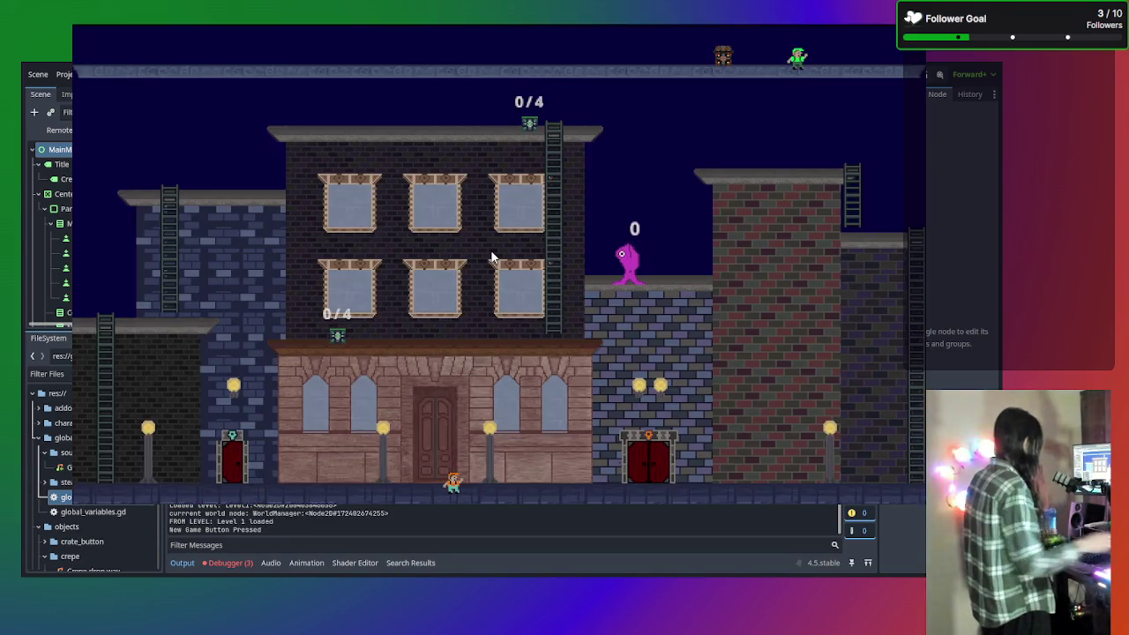
{"action": "key", "text": "Left"}
{"action": "key", "text": "Right"}
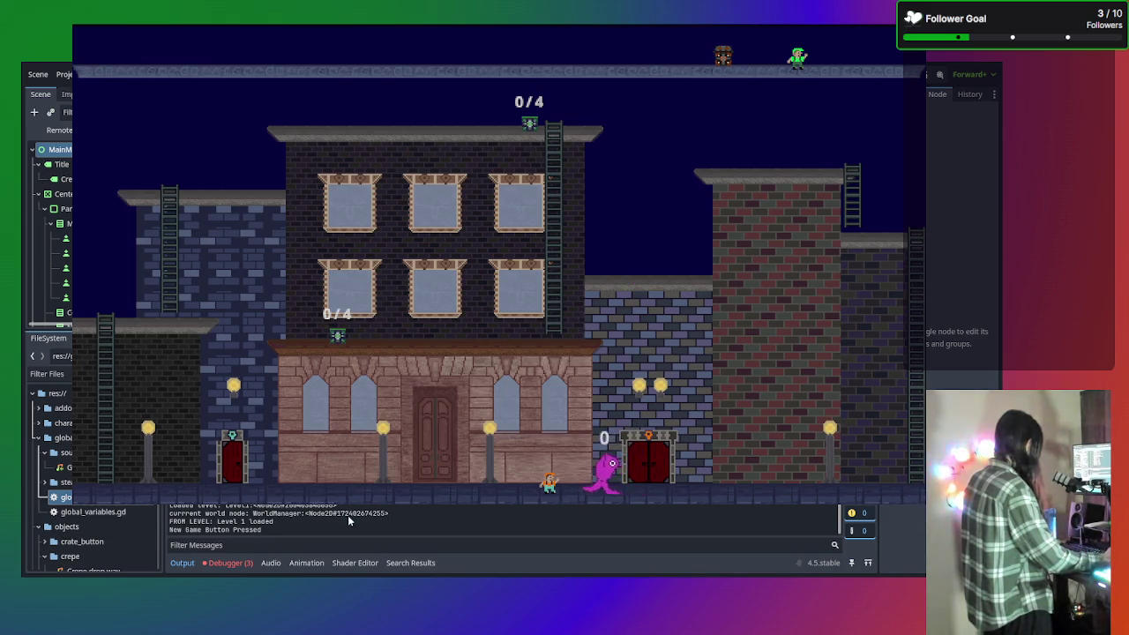
{"action": "key", "text": "Left"}
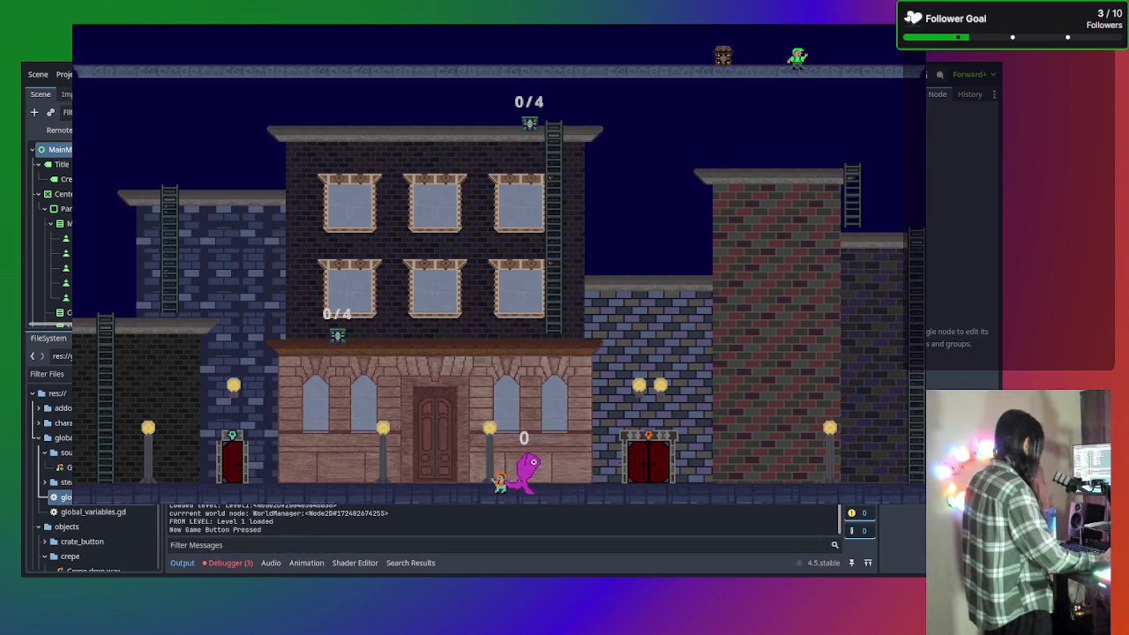
{"action": "key", "text": "Left"}
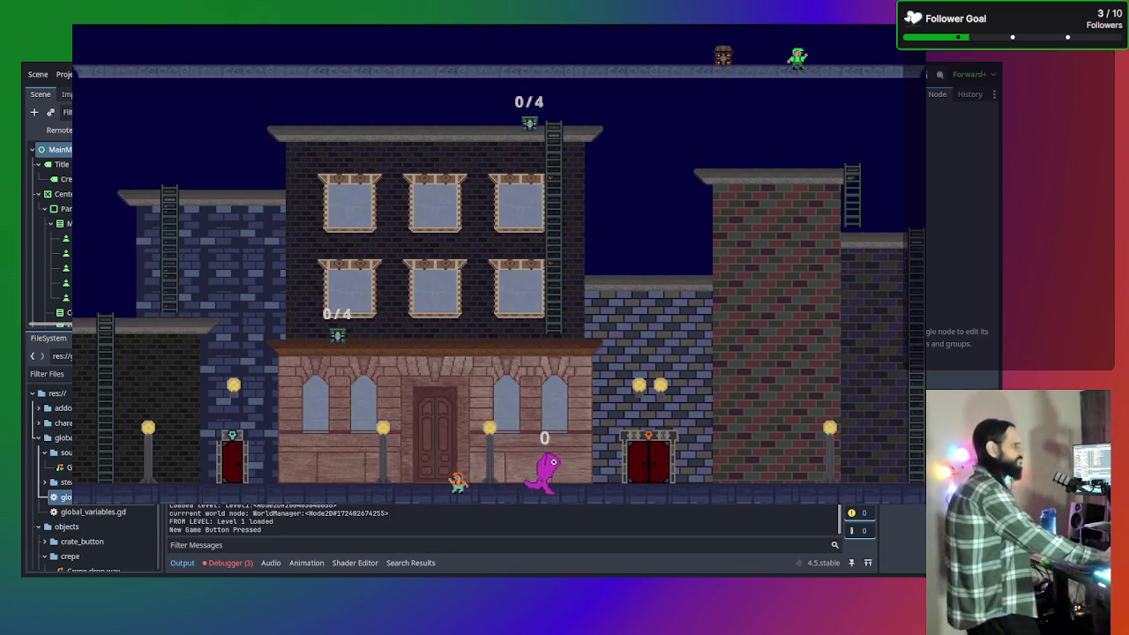
{"action": "key", "text": "Left"}
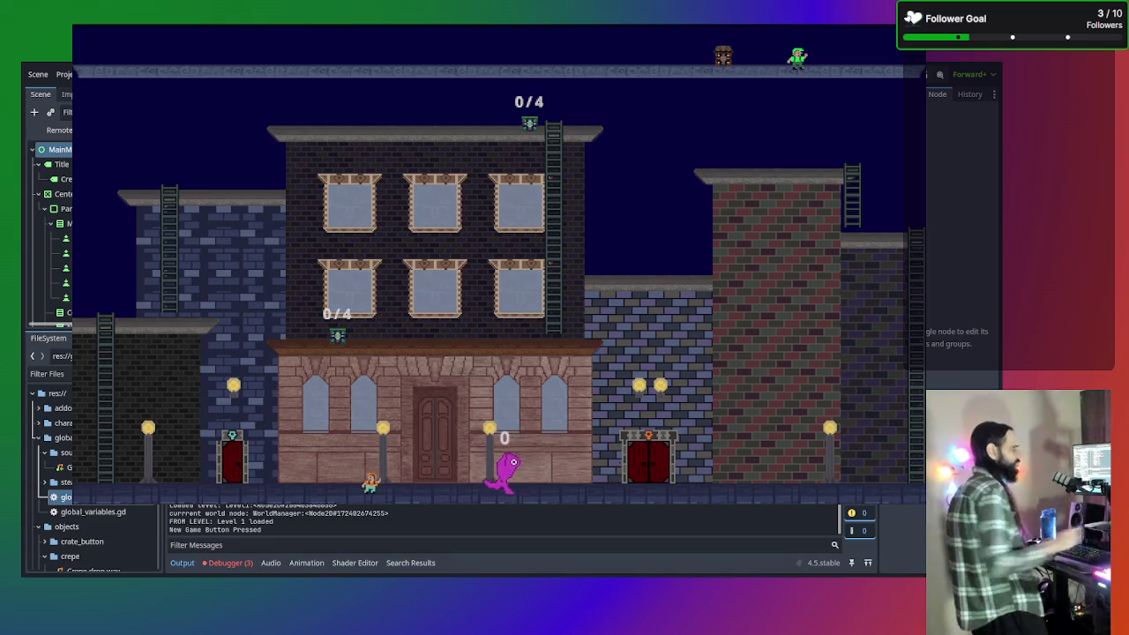
{"action": "key", "text": "Left"}
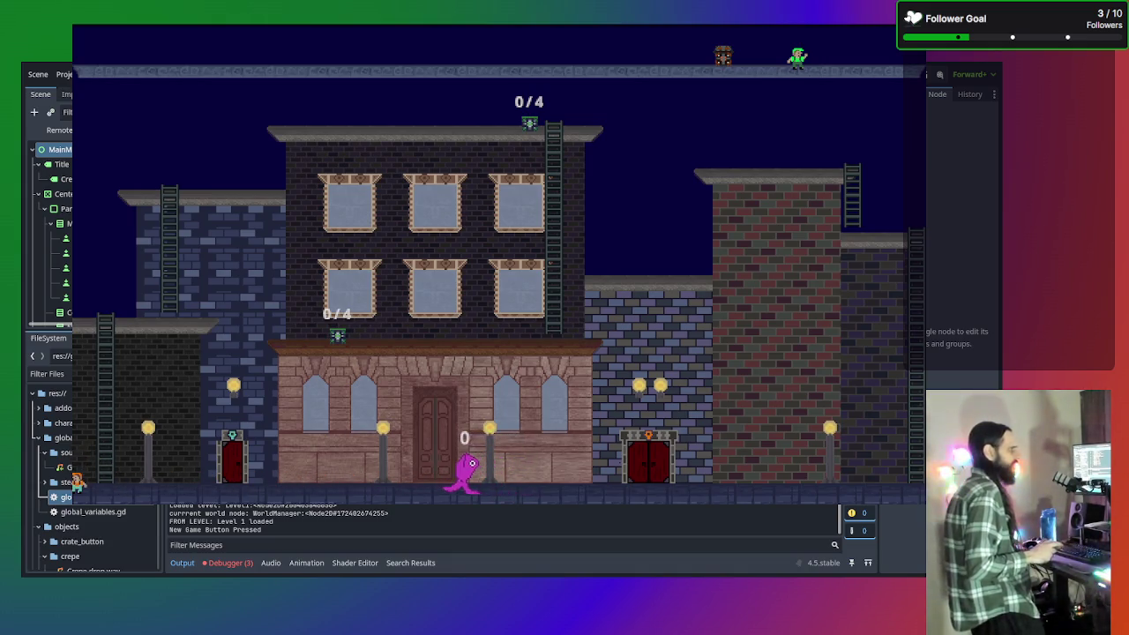
Climb the ladders up to the Level 1 rooftops, then stop the game with F8
{"action": "key", "text": "Right"}
{"action": "key", "text": "Up"}
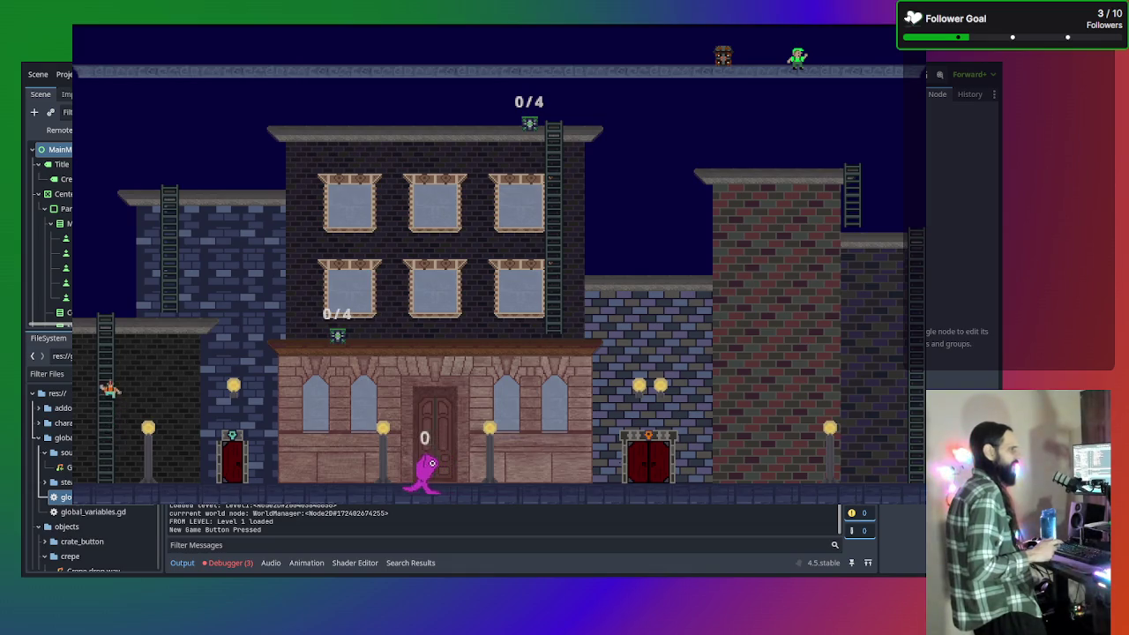
{"action": "key", "text": "Up"}
{"action": "key", "text": "Right"}
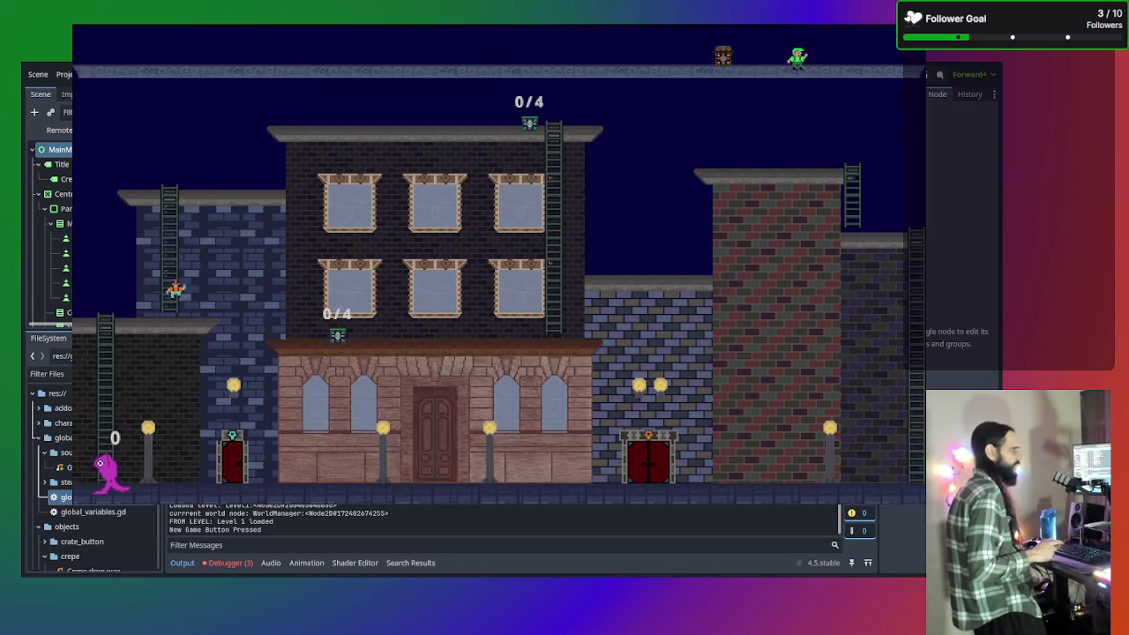
{"action": "key", "text": "Up"}
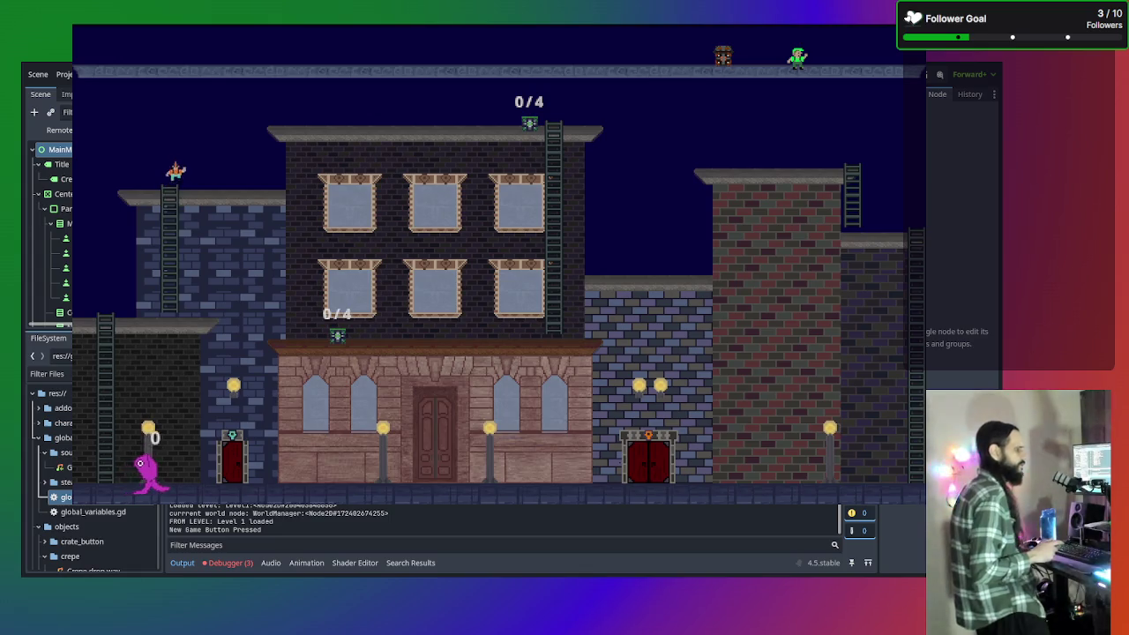
{"action": "key", "text": "Right"}
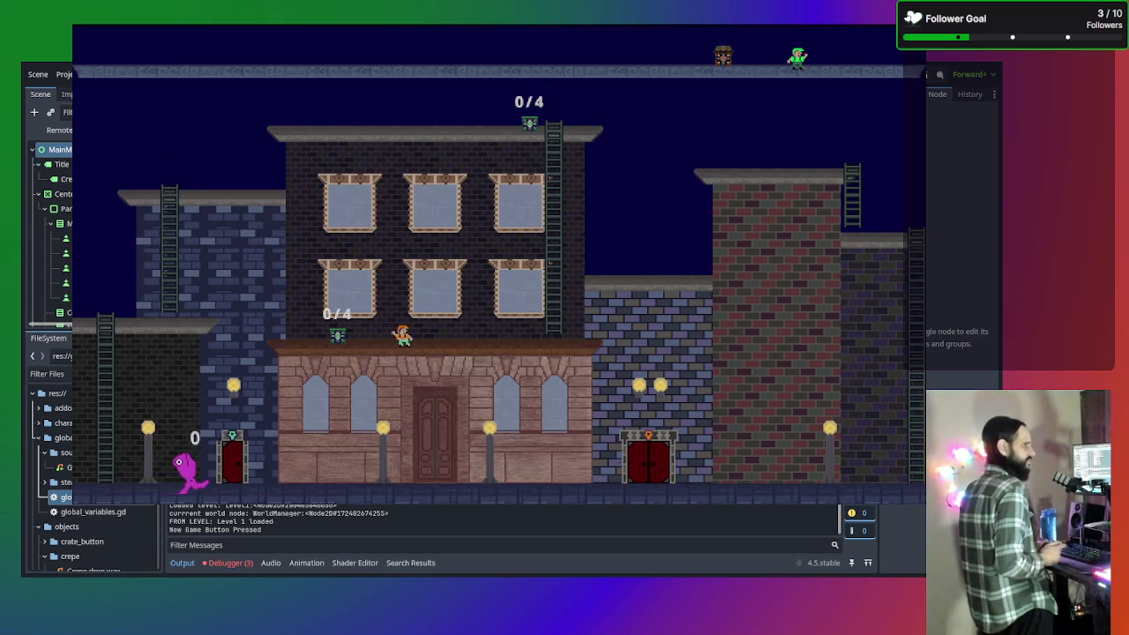
{"action": "key", "text": "Right"}
{"action": "key", "text": "Up"}
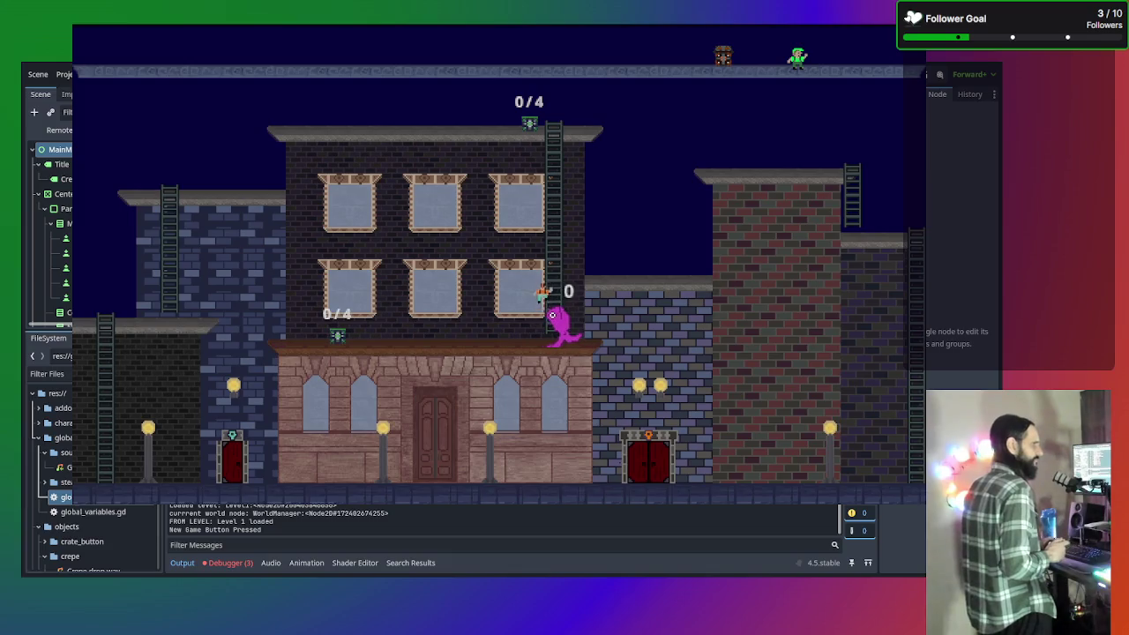
{"action": "key", "text": "Up"}
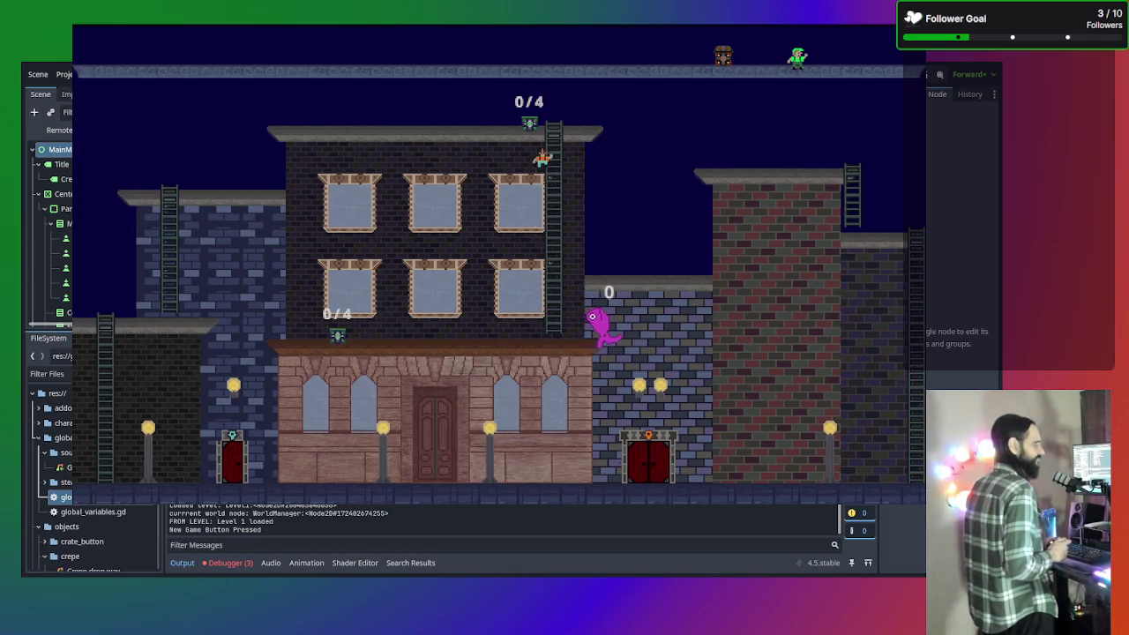
{"action": "key", "text": "Up"}
{"action": "key", "text": "Left"}
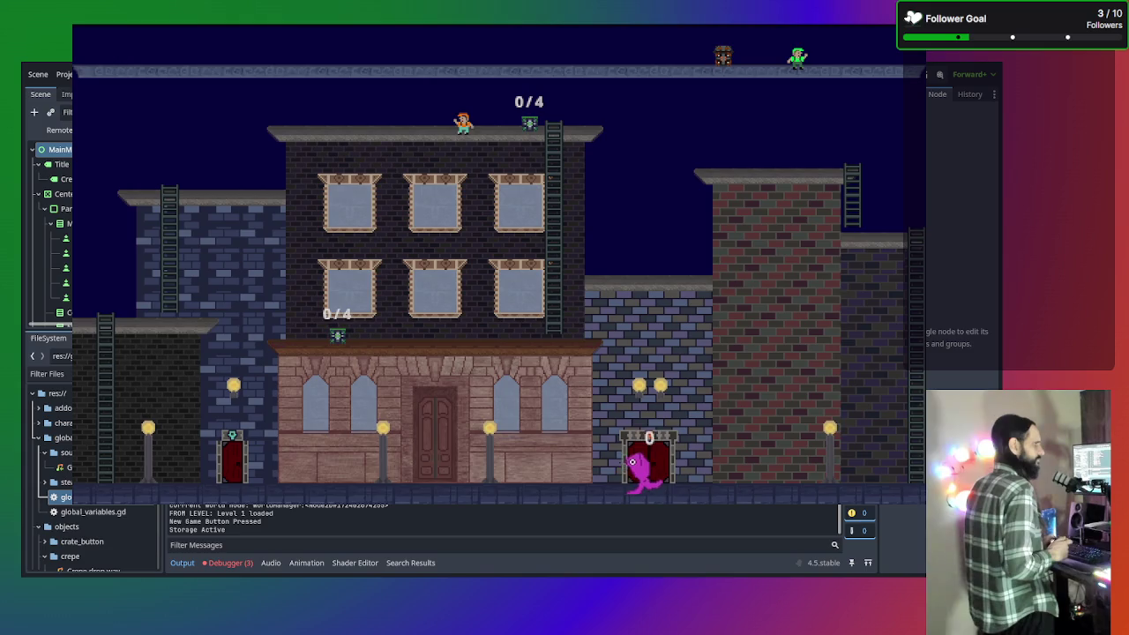
{"action": "key", "text": "Left"}
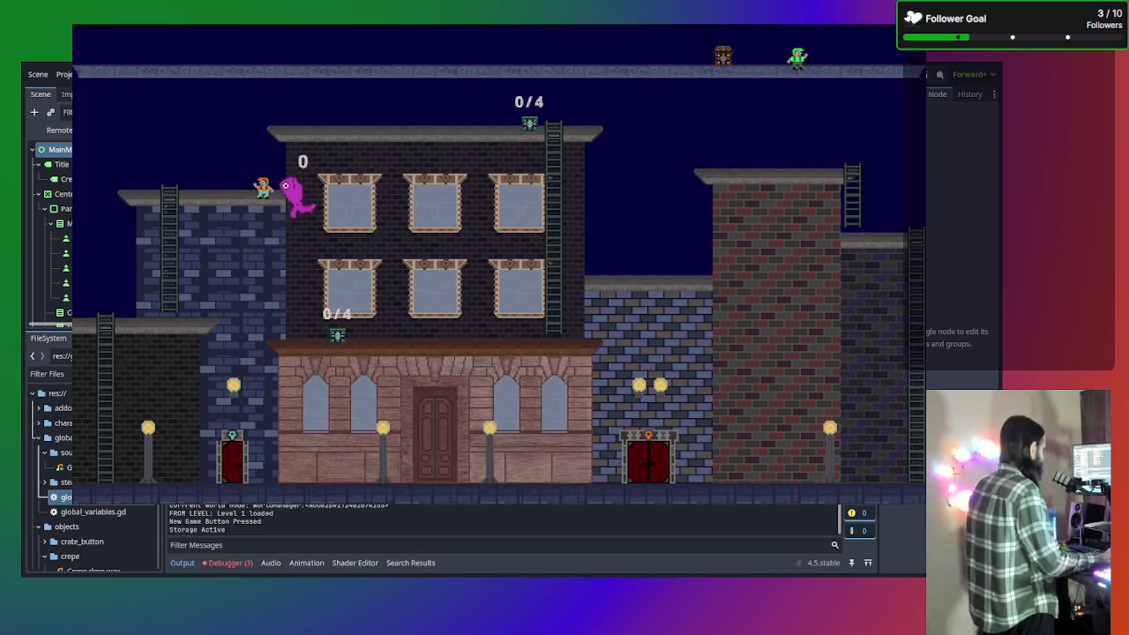
{"action": "key", "text": "F8"}
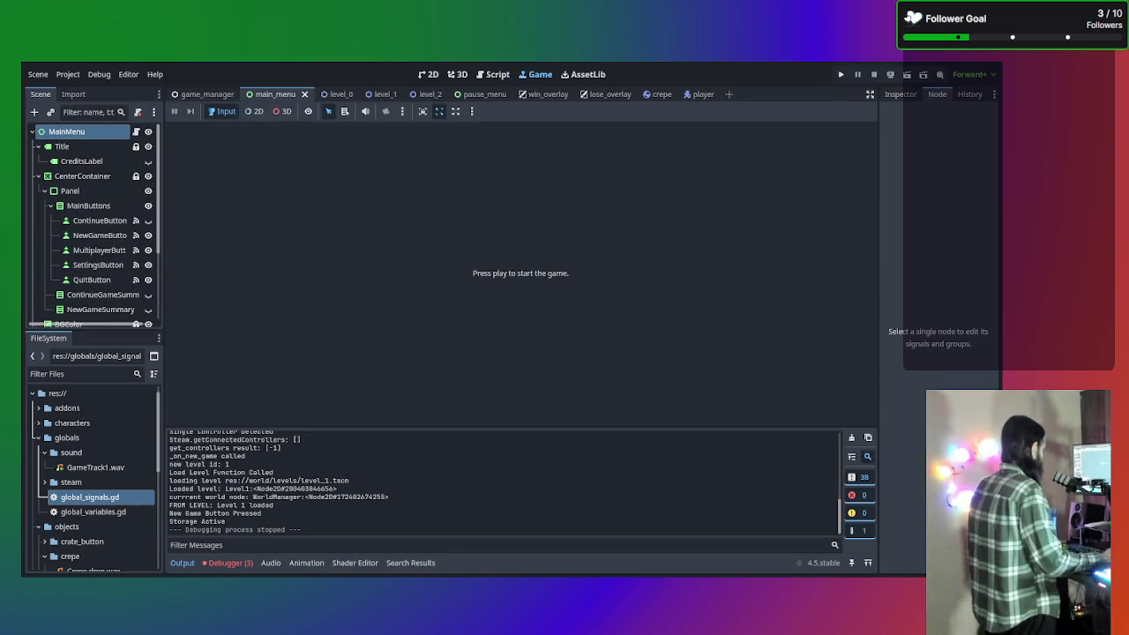
Show the Debugger's SteamSetup signal errors, then run the game again with F5
{"action": "left_click", "coordinate": [227, 563]}
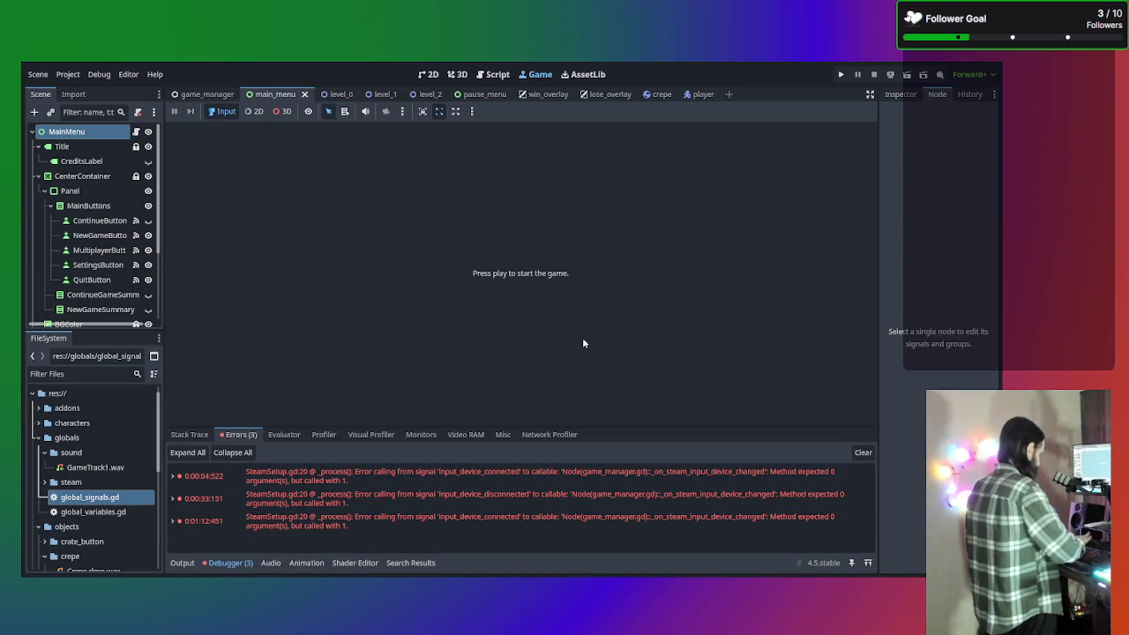
{"action": "key", "text": "F5"}
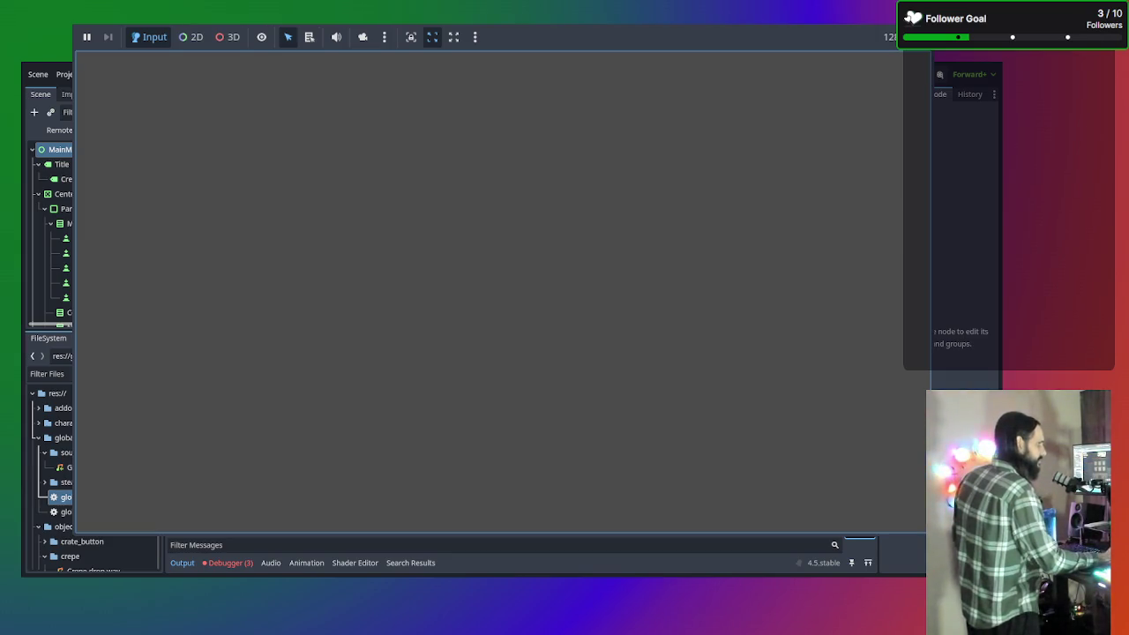
Leave the running game and return to the Godot script editor
{"action": "key", "text": "alt+Tab"}
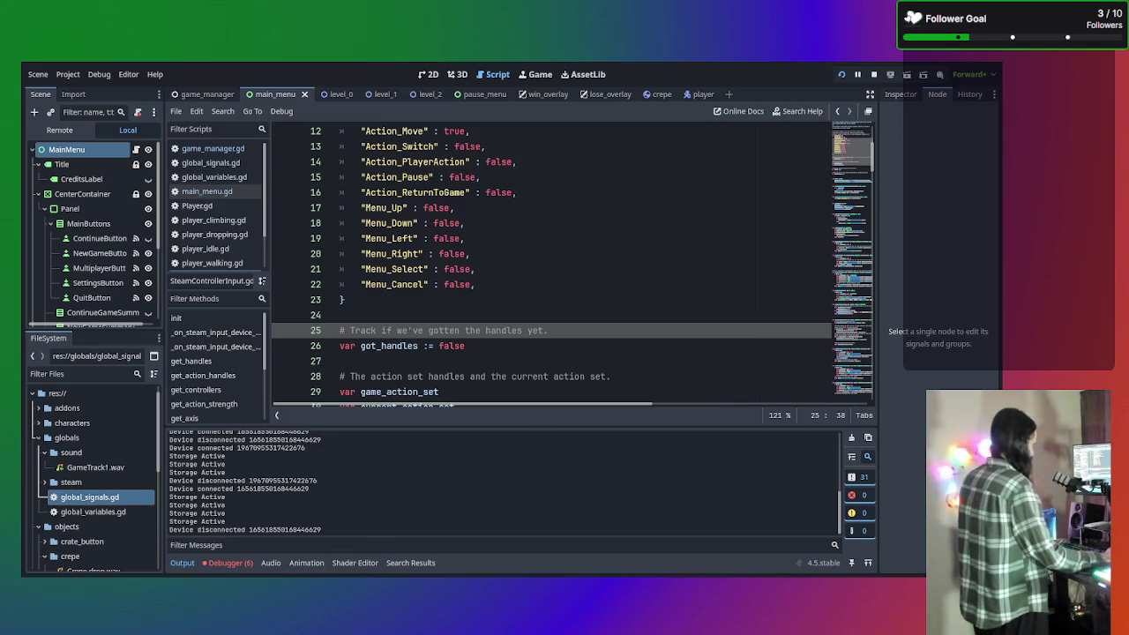
Stop the test with F8, review the Output log, and switch to the game_manager scene
{"action": "key", "text": "F8"}
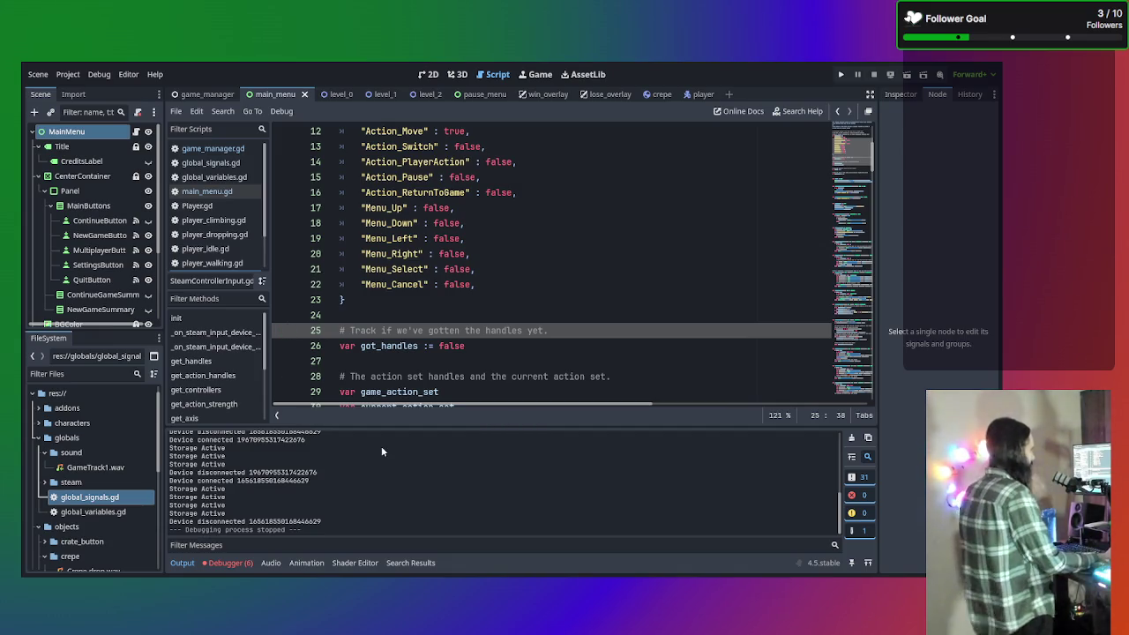
{"action": "scroll", "coordinate": [330, 481], "scroll_direction": "up", "scroll_amount": 1}
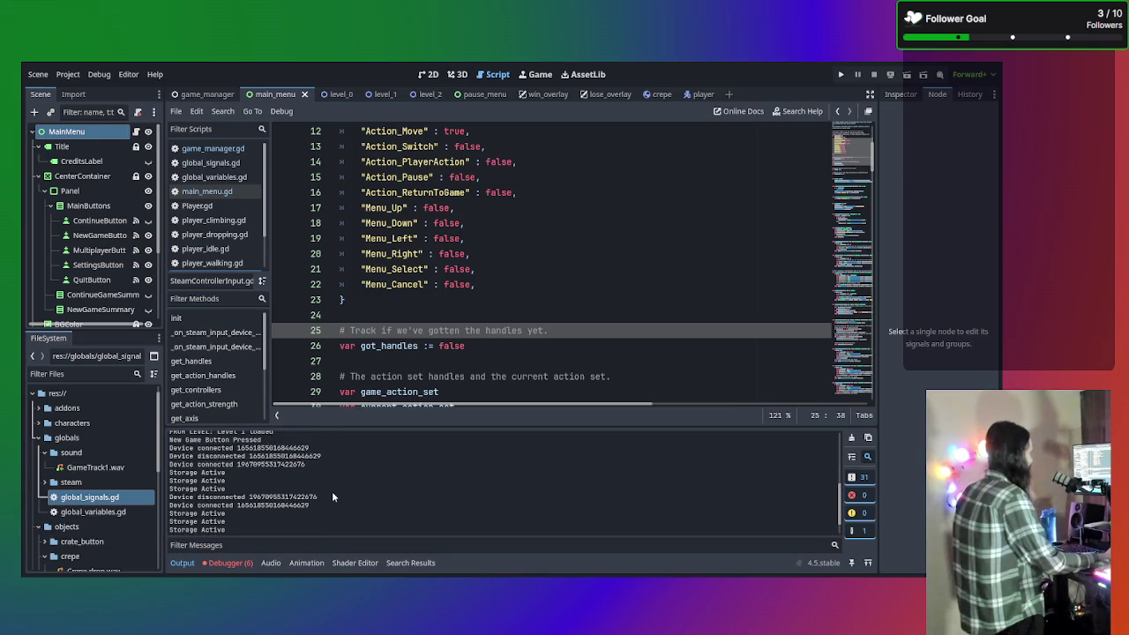
{"action": "scroll", "coordinate": [333, 492], "scroll_direction": "up", "scroll_amount": 2}
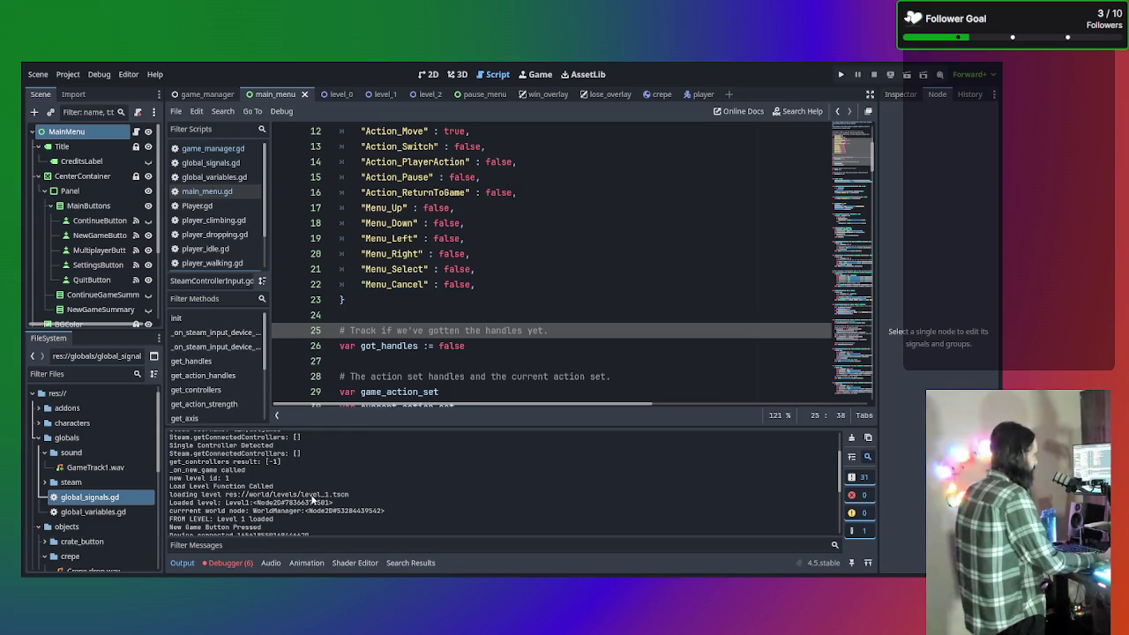
{"action": "scroll", "coordinate": [352, 326], "scroll_direction": "up", "scroll_amount": 4}
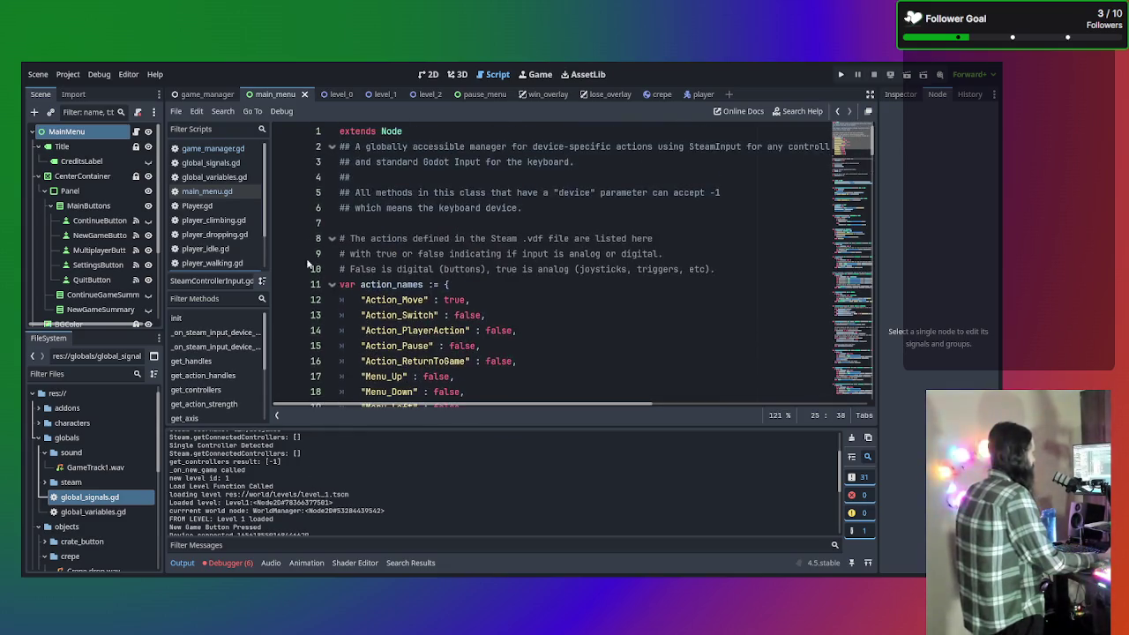
{"action": "left_click", "coordinate": [203, 97]}
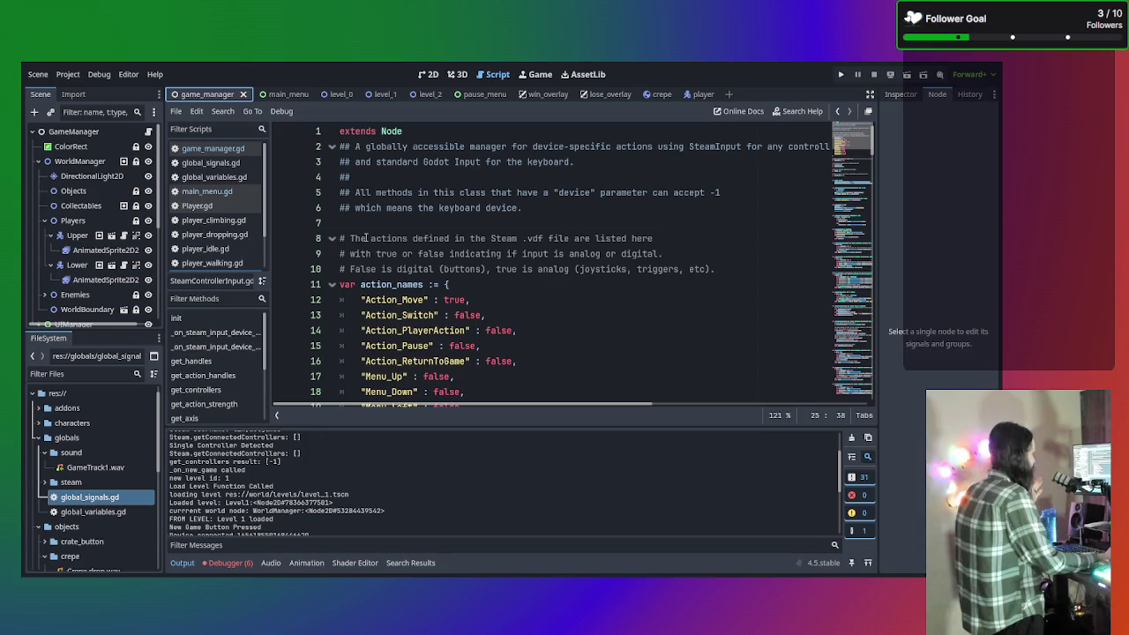
Open game_manager.gd from the GameManager root node and scroll to its _ready code
{"action": "left_click", "coordinate": [97, 137]}
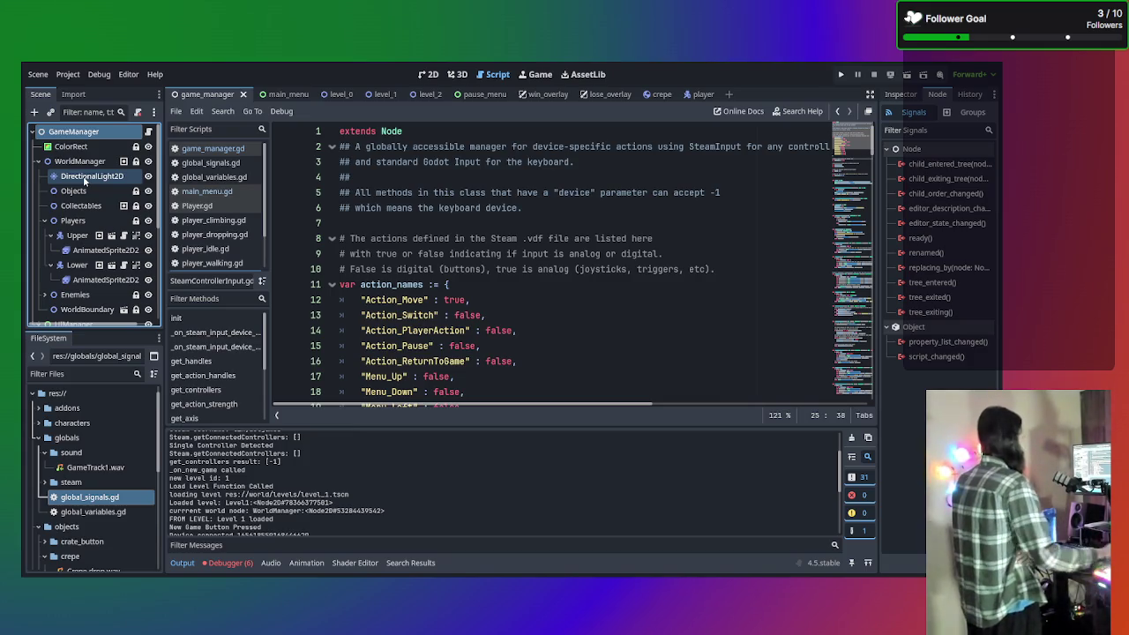
{"action": "left_click", "coordinate": [208, 150]}
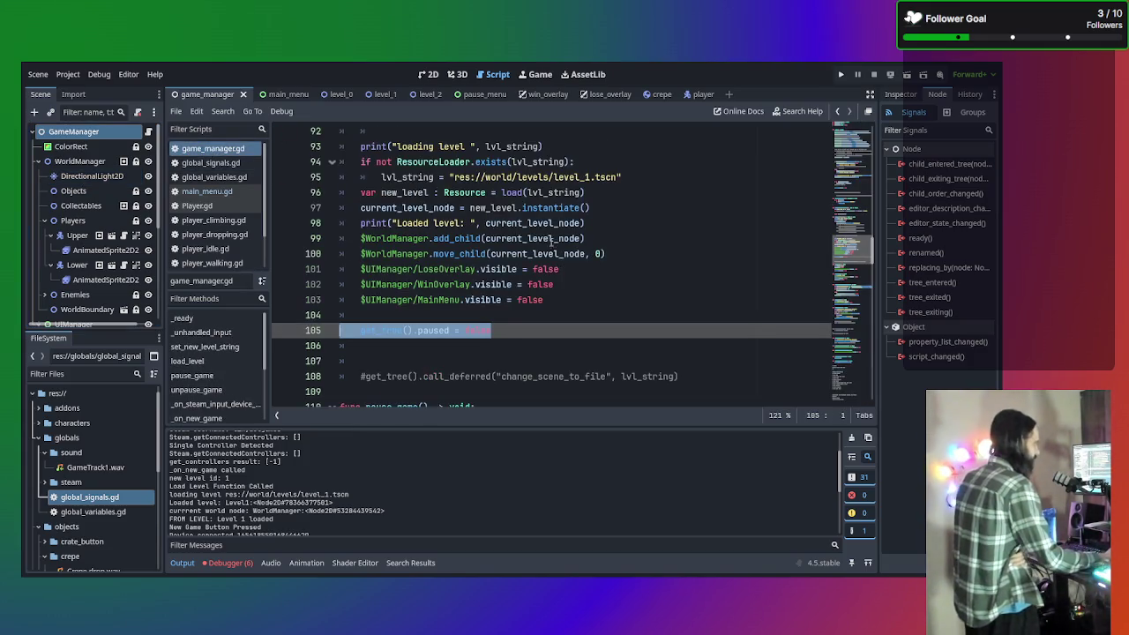
{"action": "scroll", "coordinate": [525, 282], "scroll_direction": "up", "scroll_amount": 2}
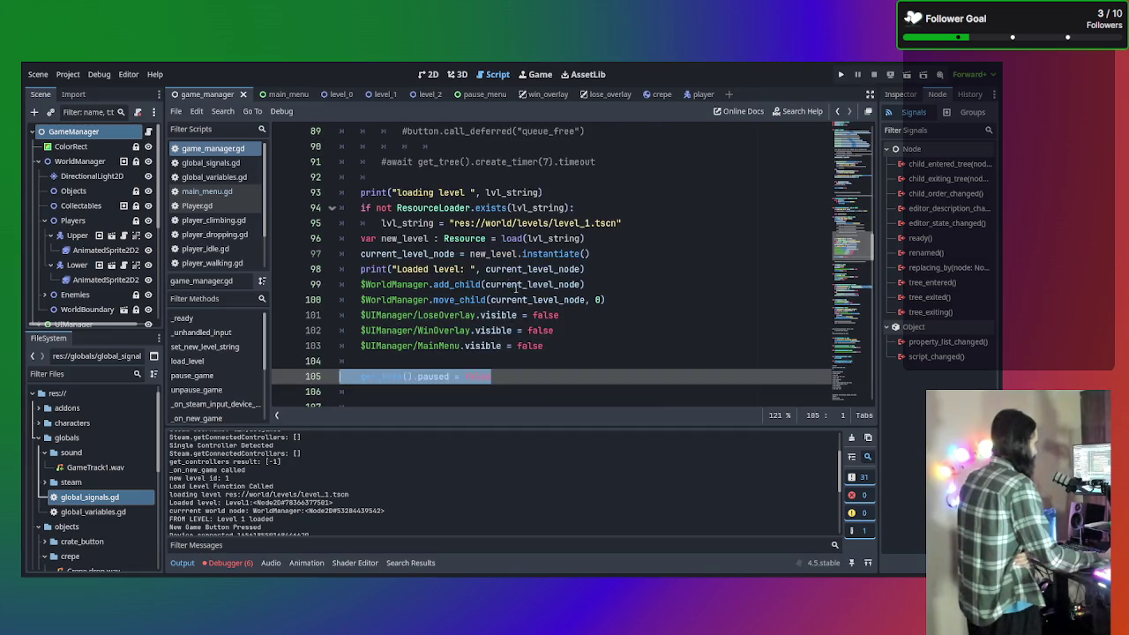
{"action": "scroll", "coordinate": [521, 256], "scroll_direction": "up", "scroll_amount": 20}
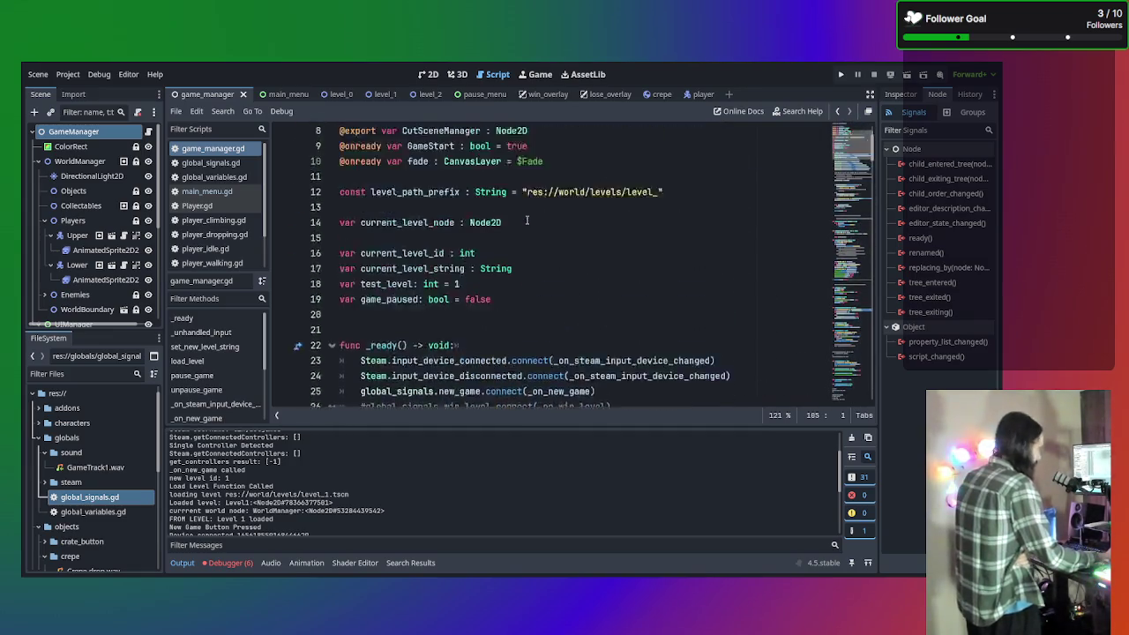
{"action": "scroll", "coordinate": [526, 220], "scroll_direction": "down", "scroll_amount": 7}
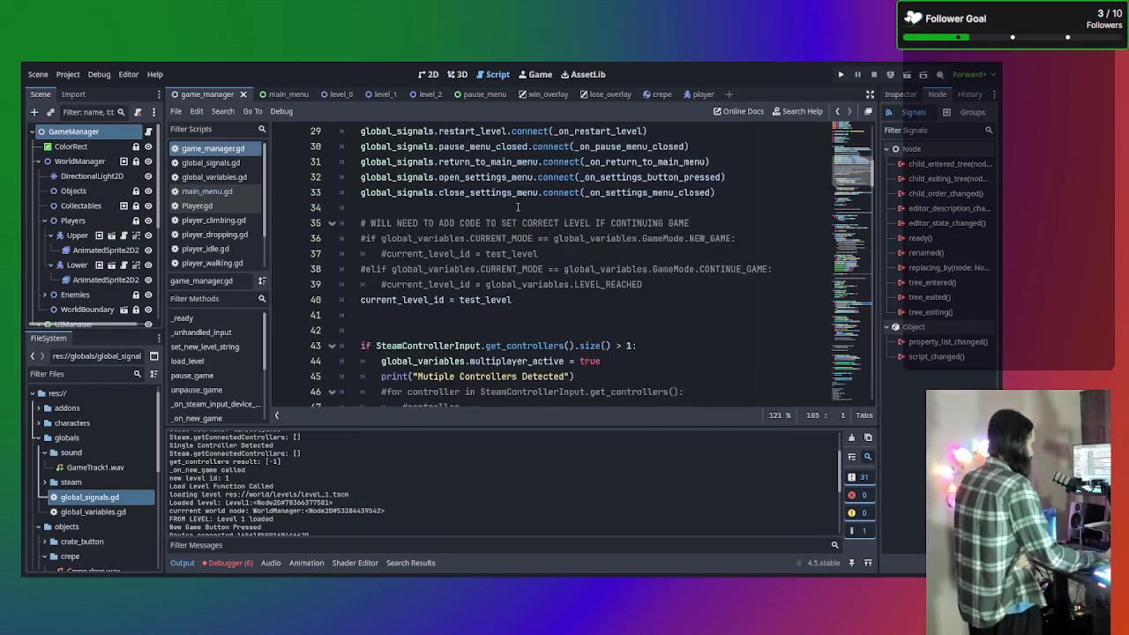
{"action": "scroll", "coordinate": [518, 206], "scroll_direction": "down", "scroll_amount": 3}
{"action": "scroll", "coordinate": [496, 193], "scroll_direction": "down", "scroll_amount": 1}
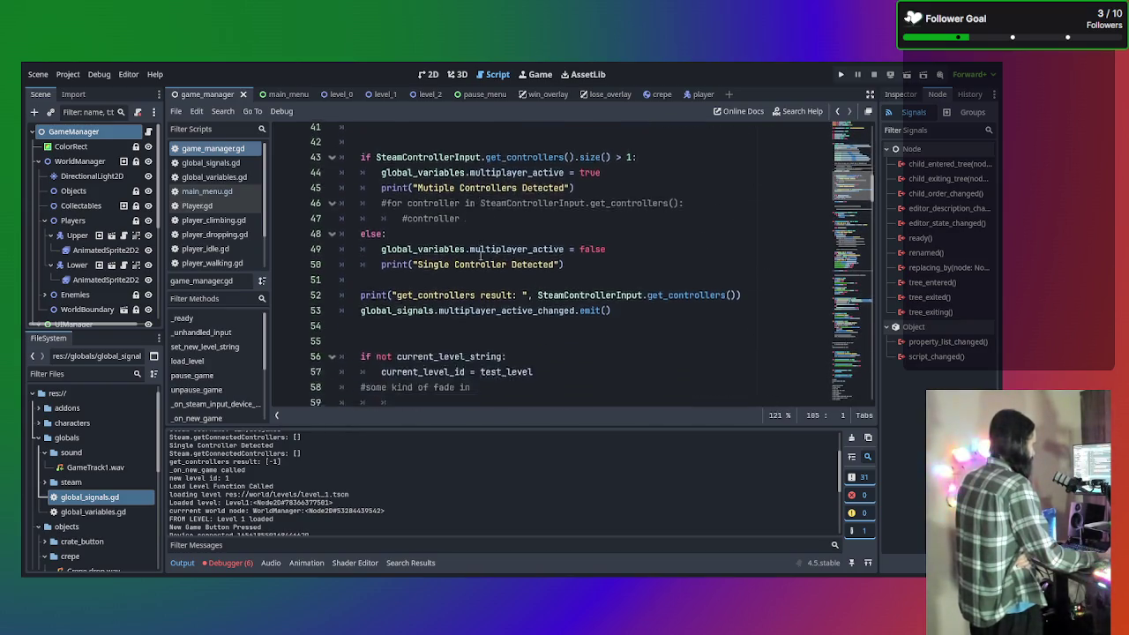
{"action": "scroll", "coordinate": [481, 256], "scroll_direction": "down", "scroll_amount": 3}
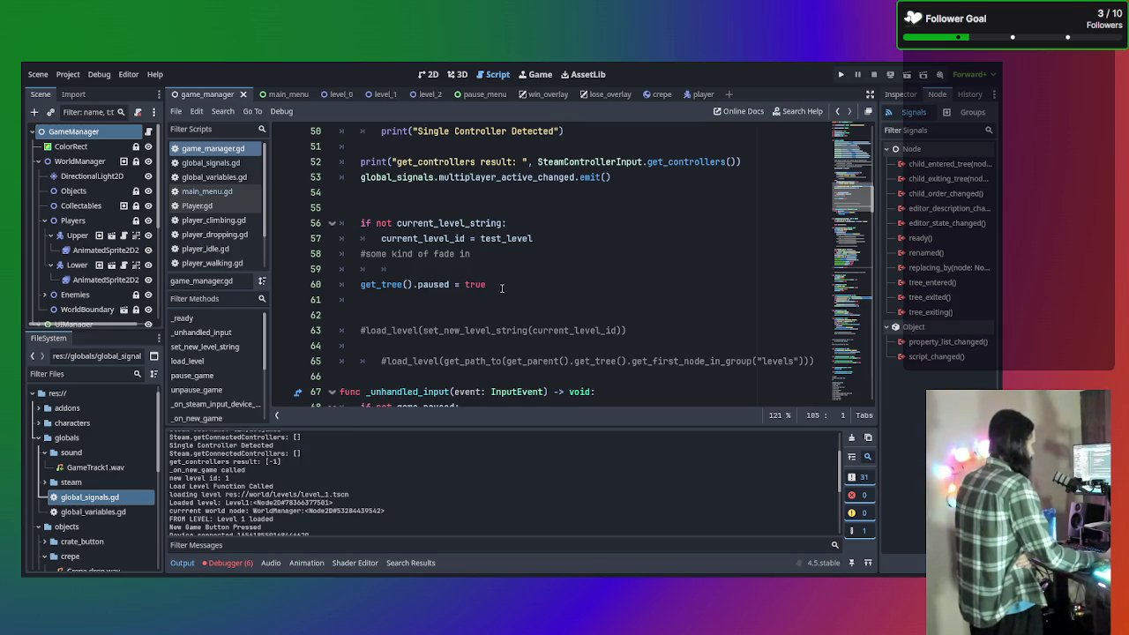
Highlight the line that pauses the game tree, then toggle the MainMenu node's visibility
{"action": "left_click_drag", "start_coordinate": [502, 288], "coordinate": [343, 285]}
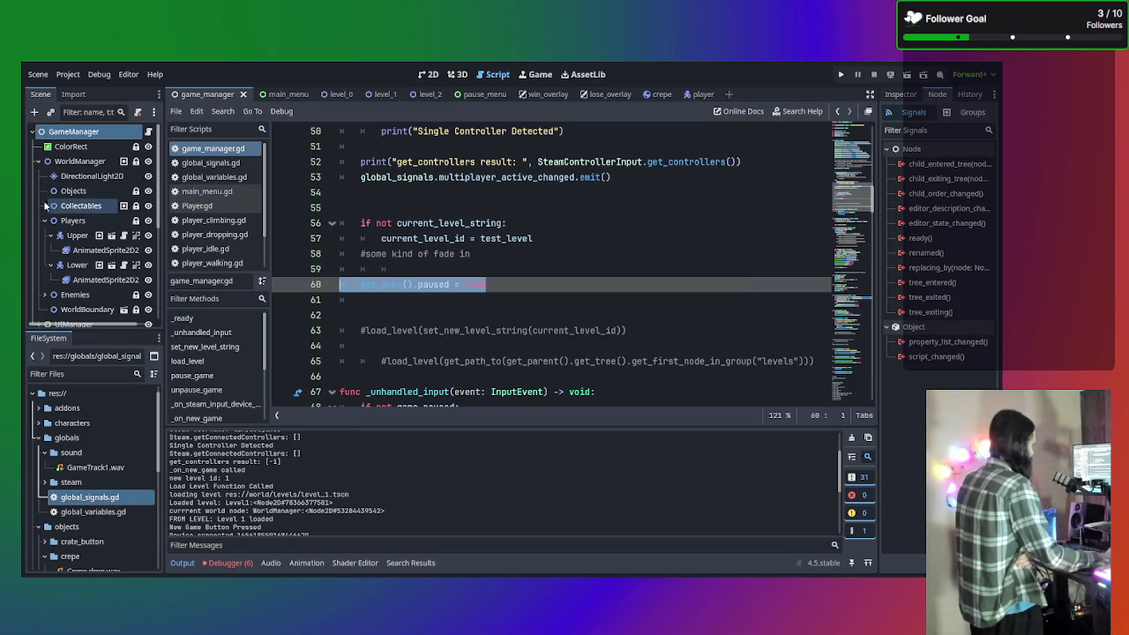
{"action": "scroll", "coordinate": [49, 208], "scroll_direction": "down", "scroll_amount": 3}
{"action": "scroll", "coordinate": [89, 224], "scroll_direction": "down", "scroll_amount": 2}
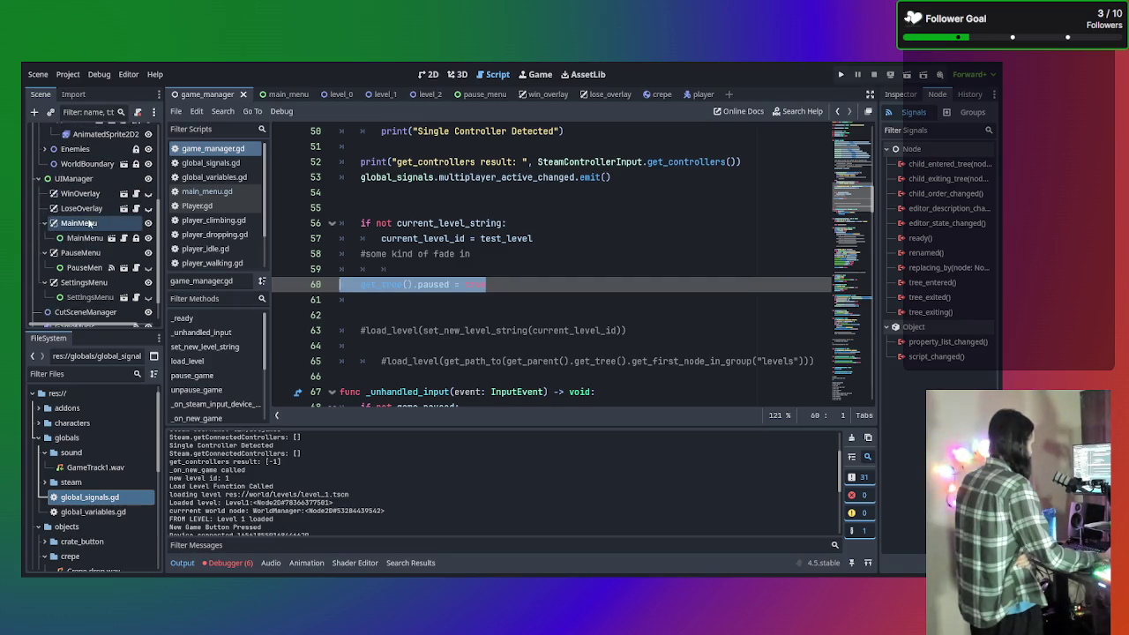
{"action": "left_click", "coordinate": [148, 223]}
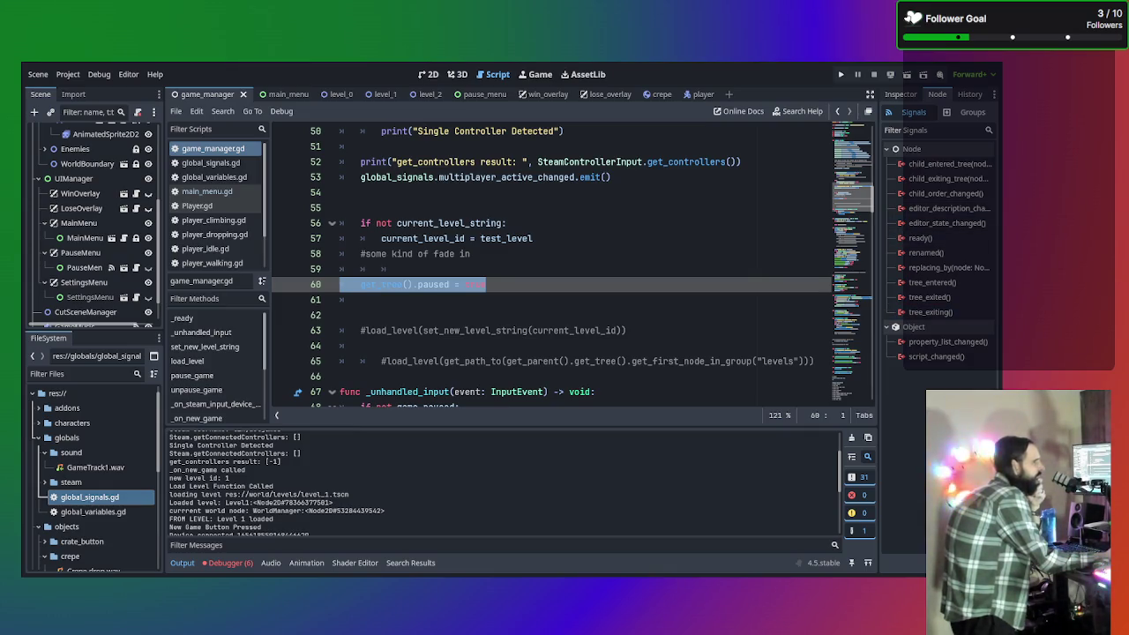
{"action": "left_click", "coordinate": [601, 299]}
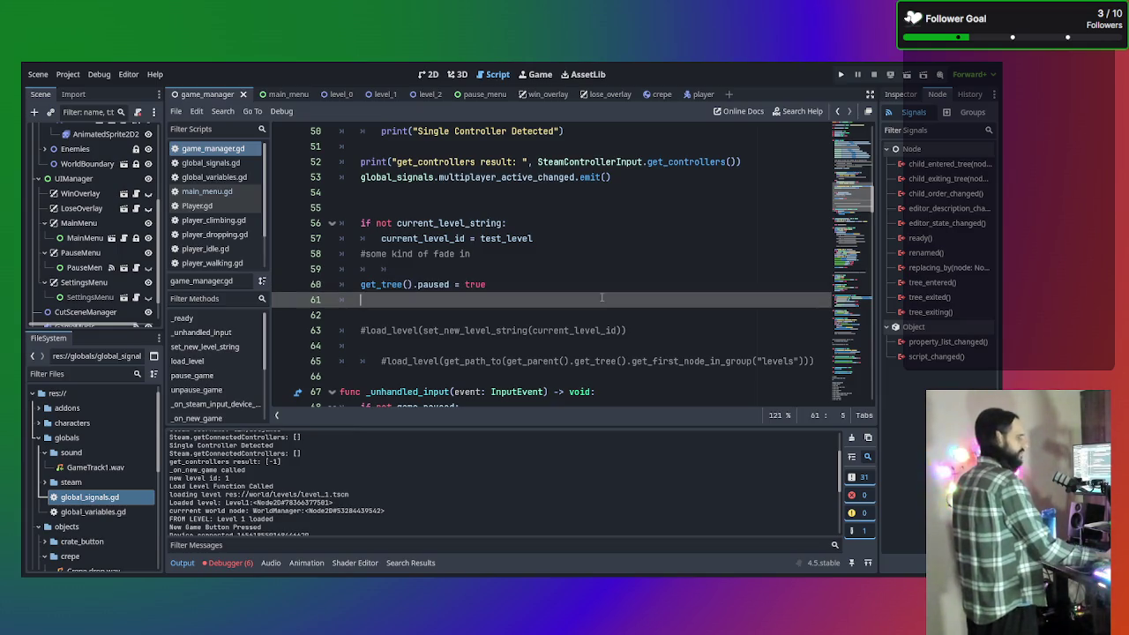
{"action": "scroll", "coordinate": [565, 260], "scroll_direction": "up", "scroll_amount": 15}
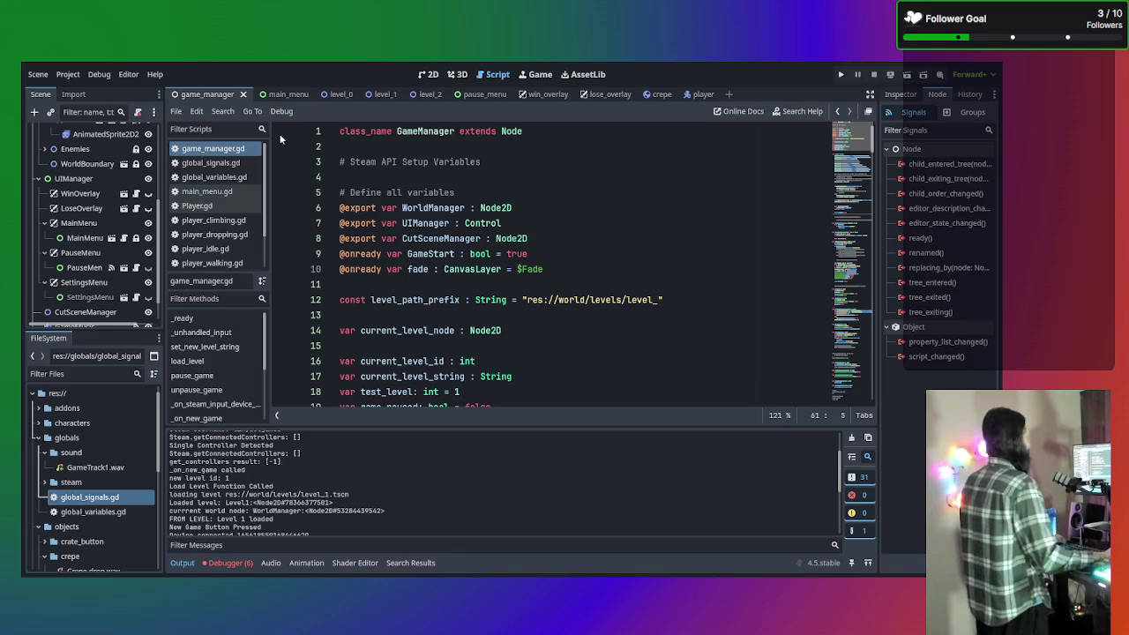
{"action": "scroll", "coordinate": [79, 177], "scroll_direction": "up", "scroll_amount": 5}
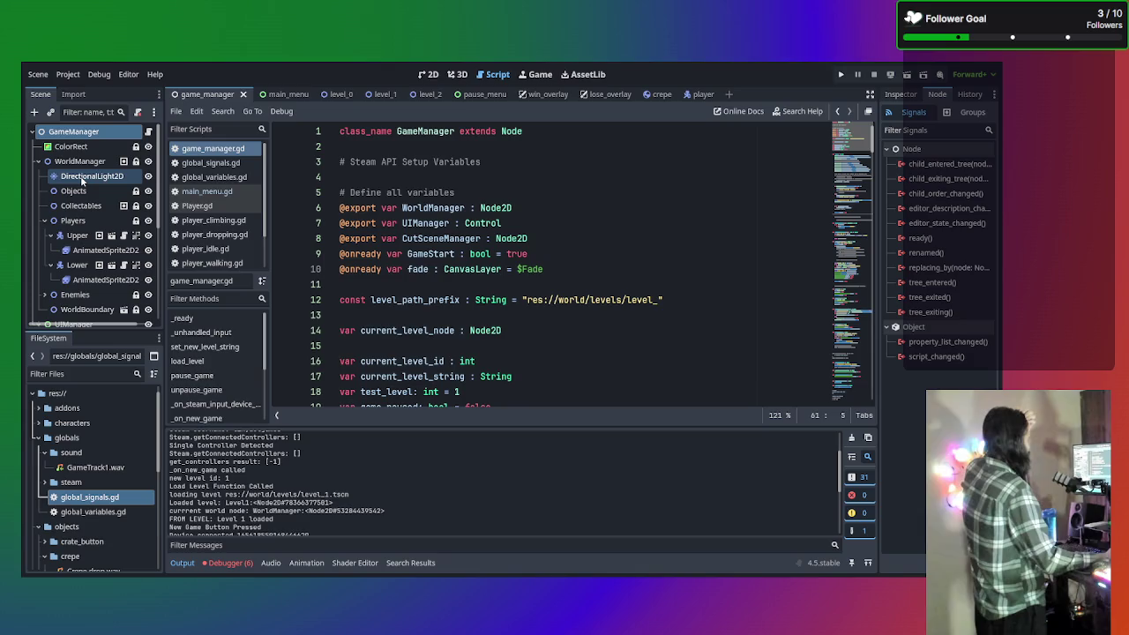
{"action": "mouse_move", "coordinate": [81, 176]}
{"action": "left_mouse_down"}
{"action": "mouse_move", "coordinate": [84, 159]}
{"action": "mouse_move", "coordinate": [96, 165]}
{"action": "mouse_move", "coordinate": [77, 189]}
{"action": "mouse_move", "coordinate": [78, 221]}
{"action": "mouse_move", "coordinate": [83, 166]}
{"action": "left_mouse_up"}
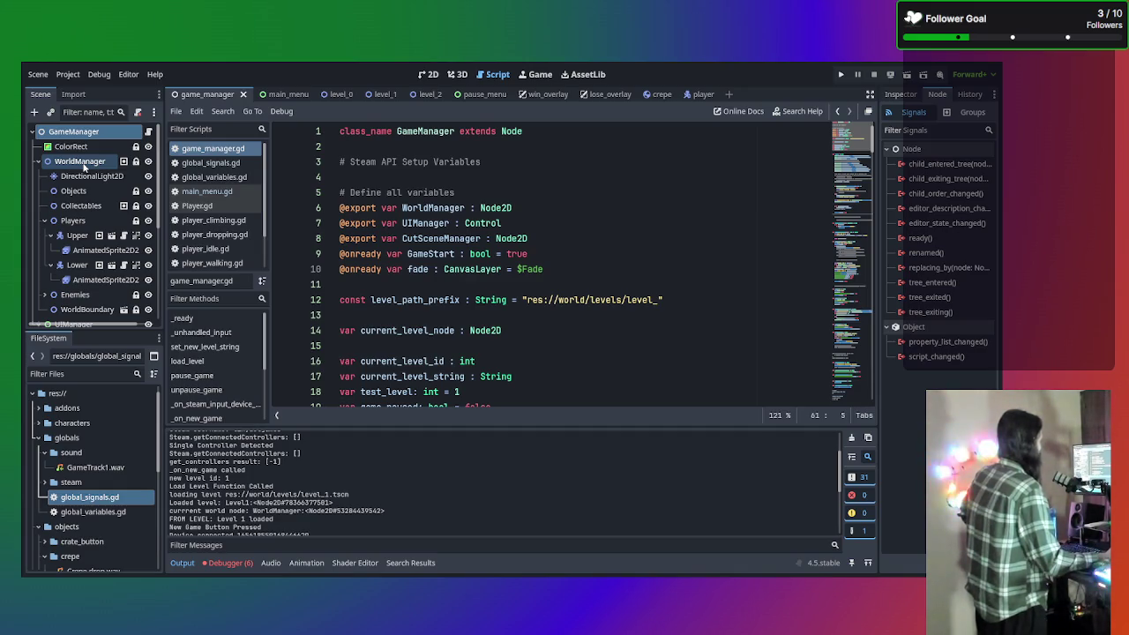
Inspect the WorldManager and Upper player nodes, then show the debugger's six Steam input signal errors
{"action": "left_click", "coordinate": [83, 165]}
{"action": "scroll", "coordinate": [79, 194], "scroll_direction": "down", "scroll_amount": 2}
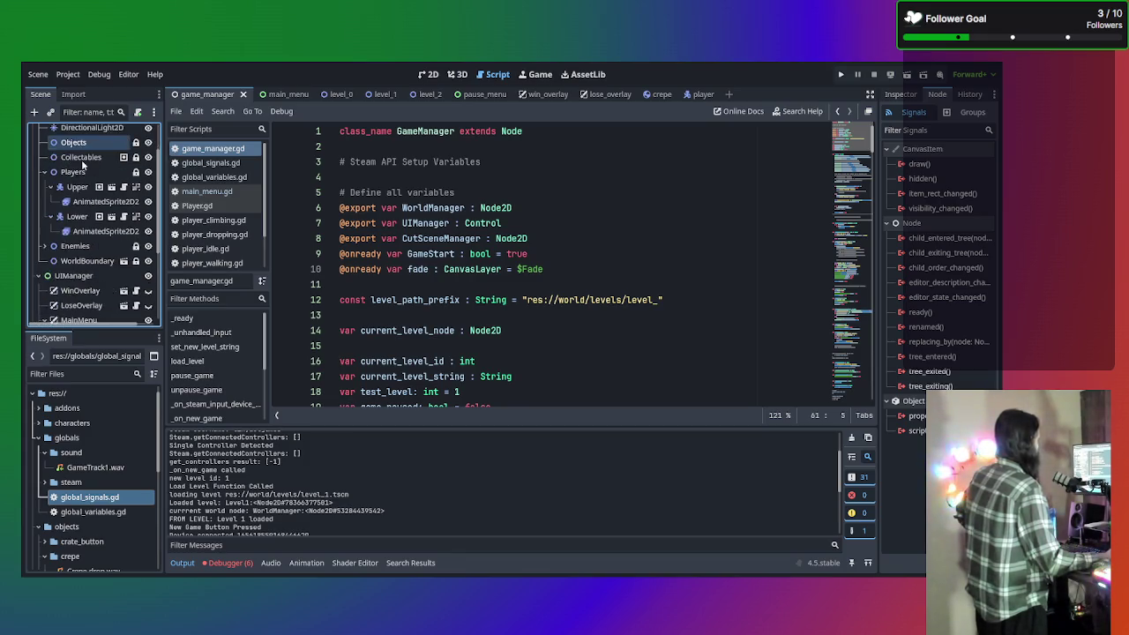
{"action": "scroll", "coordinate": [90, 165], "scroll_direction": "up", "scroll_amount": 2}
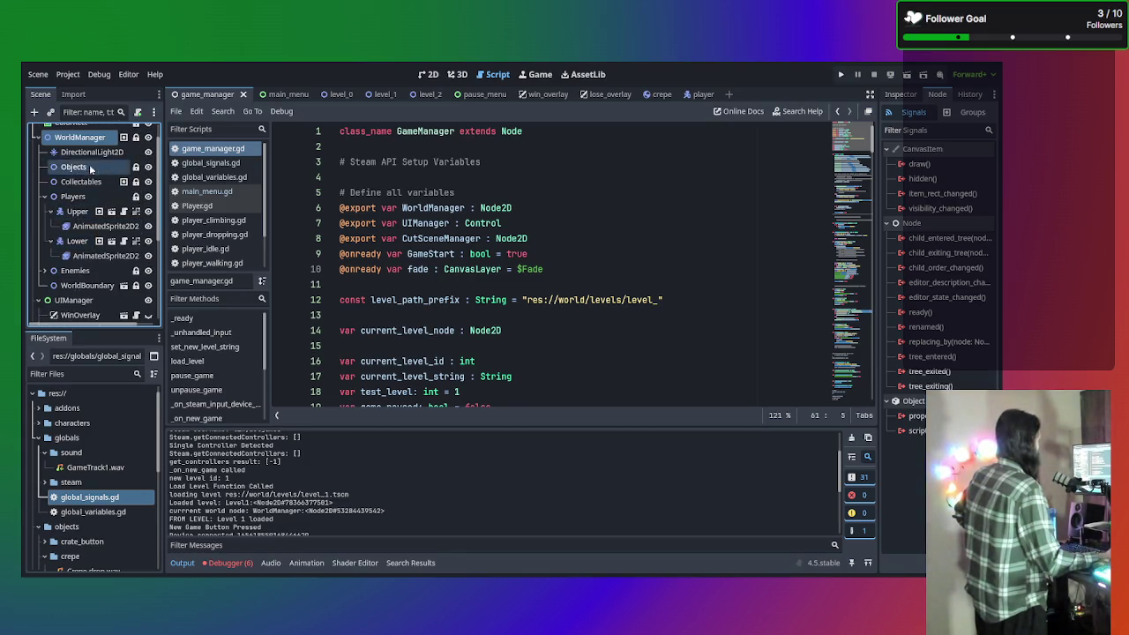
{"action": "scroll", "coordinate": [84, 194], "scroll_direction": "down", "scroll_amount": 2}
{"action": "left_click", "coordinate": [79, 187]}
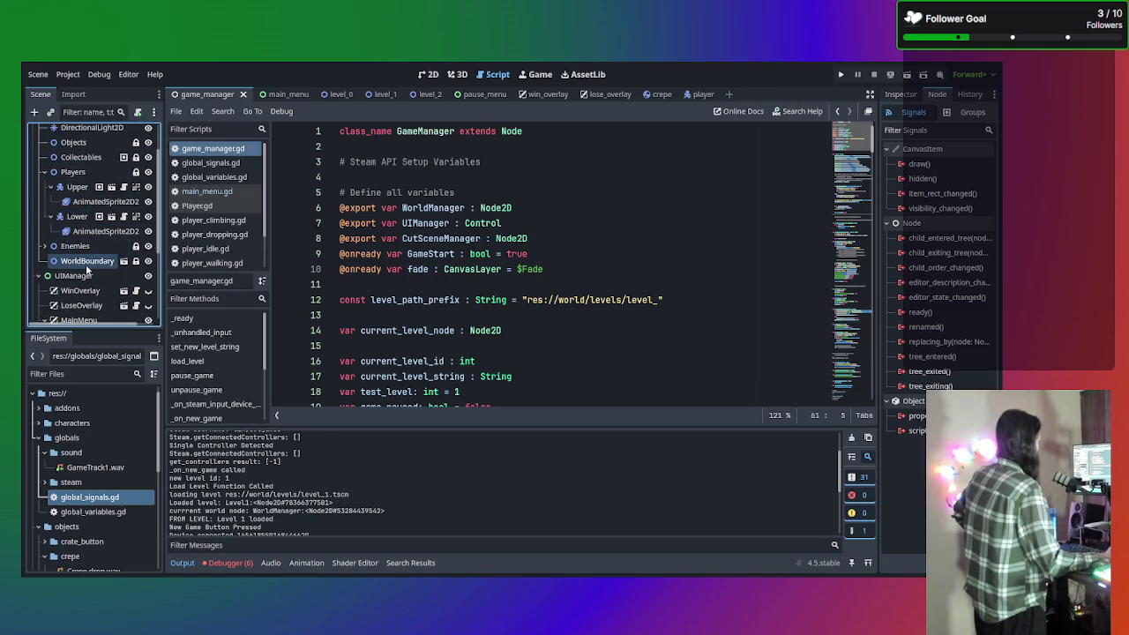
{"action": "scroll", "coordinate": [87, 270], "scroll_direction": "down", "scroll_amount": 5}
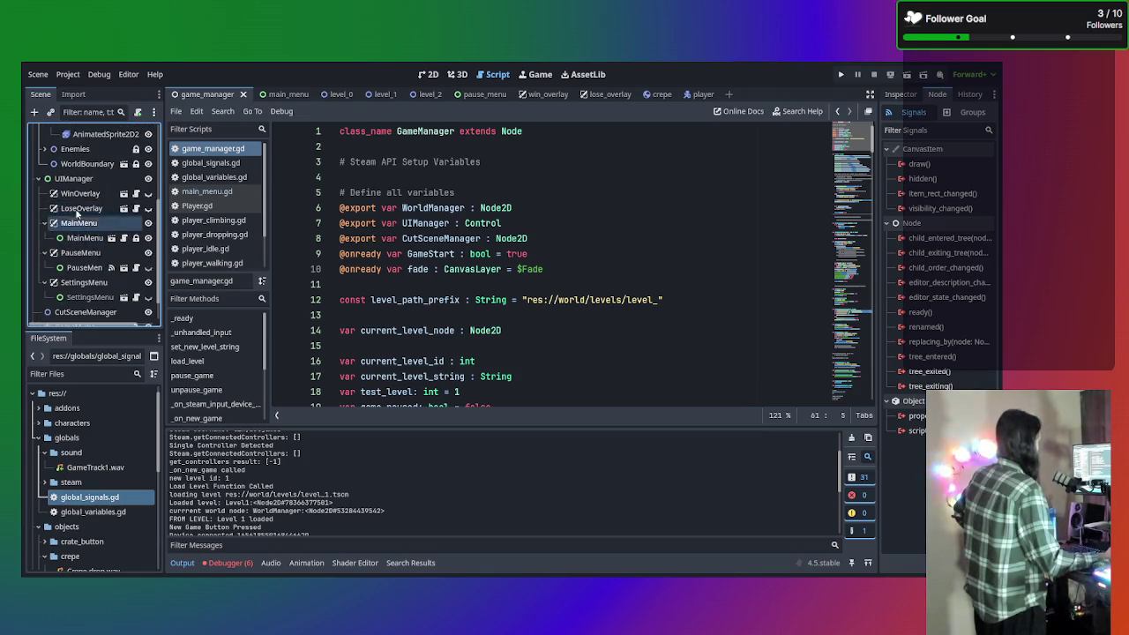
{"action": "scroll", "coordinate": [78, 212], "scroll_direction": "up", "scroll_amount": 7}
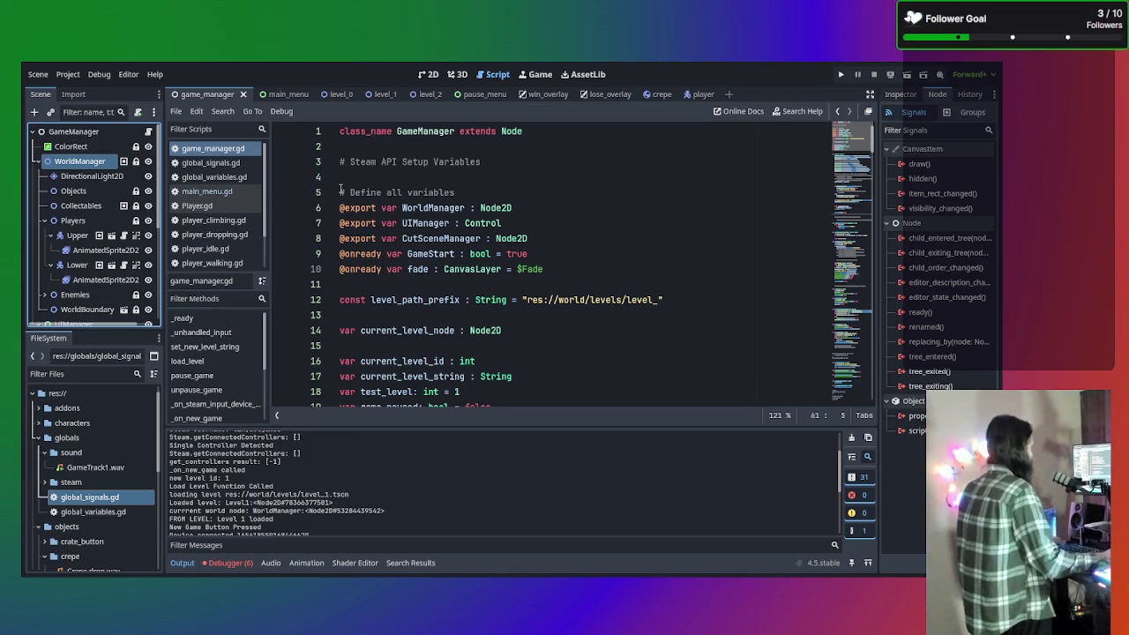
{"action": "left_click", "coordinate": [225, 565]}
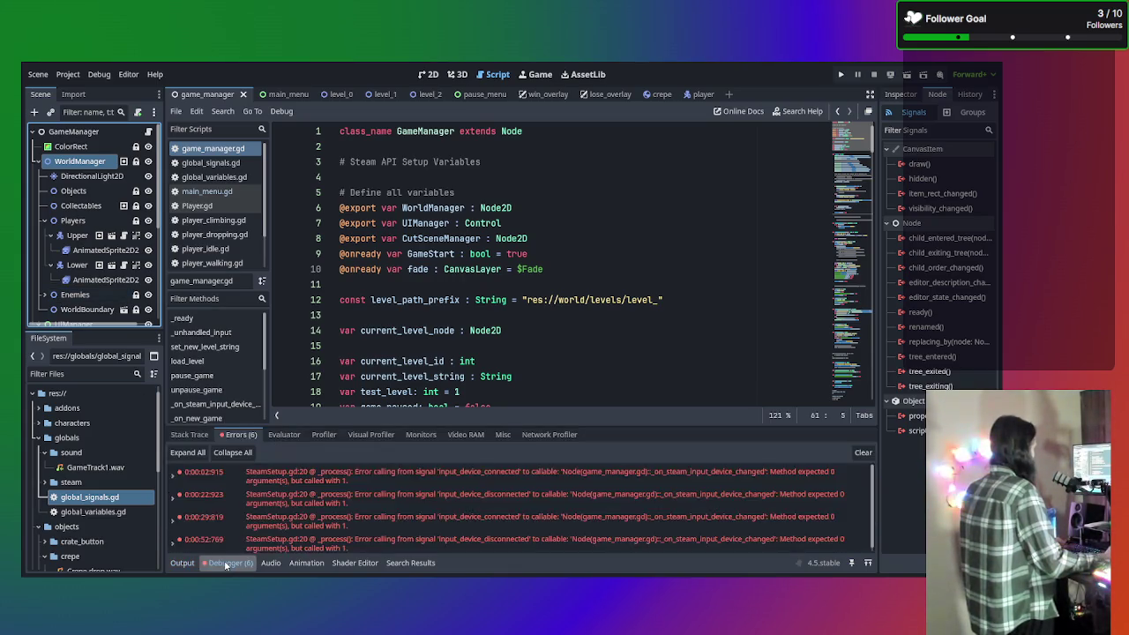